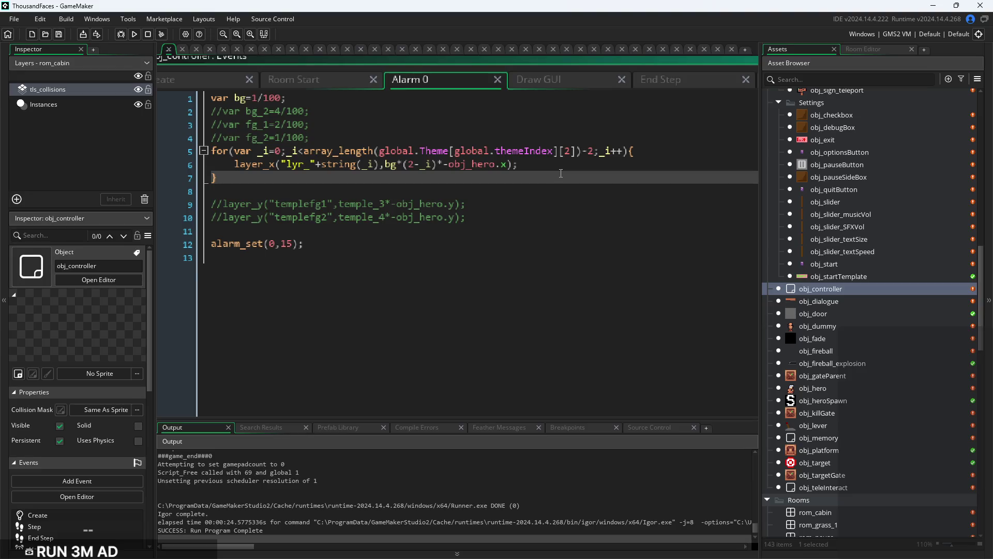
# Start an if statement on line 8 after the for loop, typed as far as if(global.t
pyautogui.write('if(')
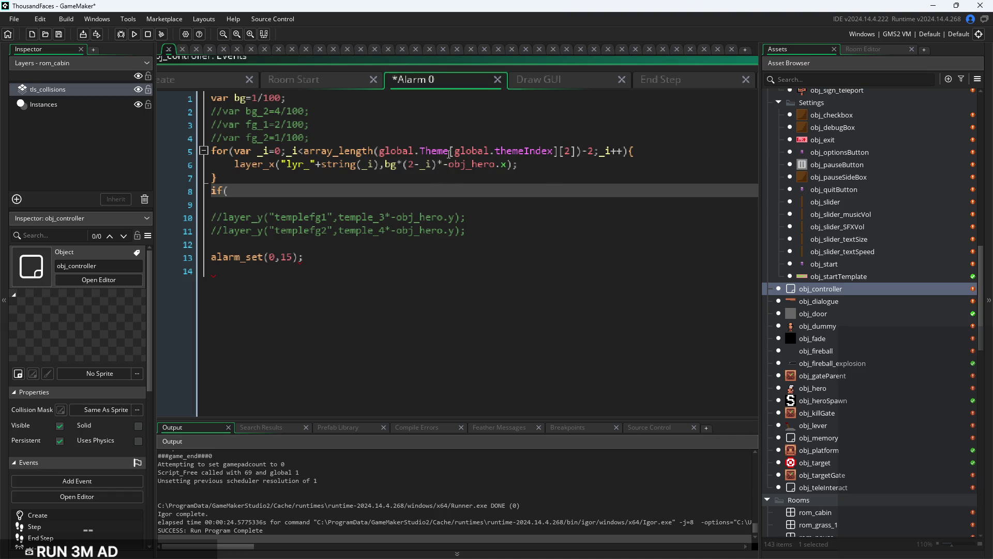
pyautogui.moveTo(373, 151)
pyautogui.mouseDown()
pyautogui.moveTo(583, 153)
pyautogui.moveTo(384, 157)
pyautogui.mouseUp()
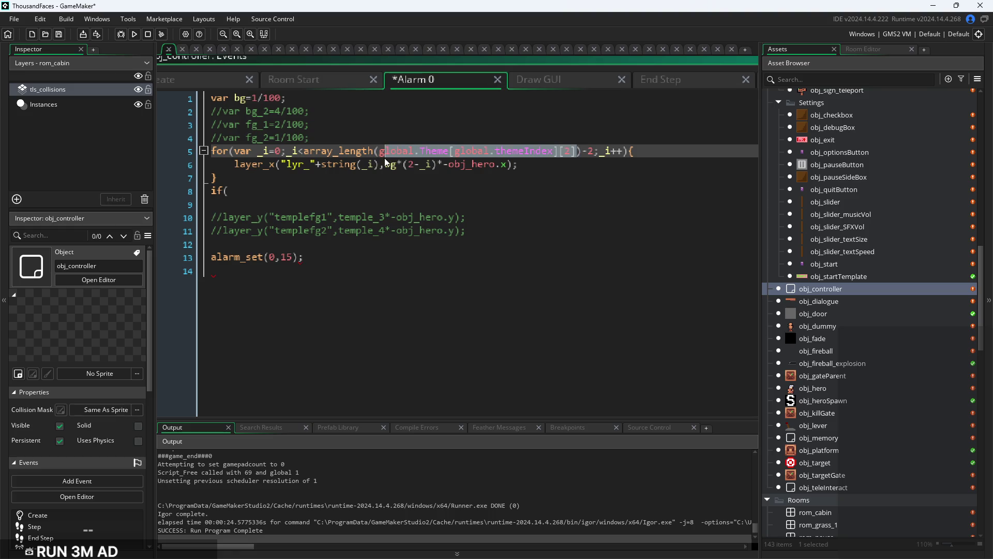
pyautogui.click(351, 189)
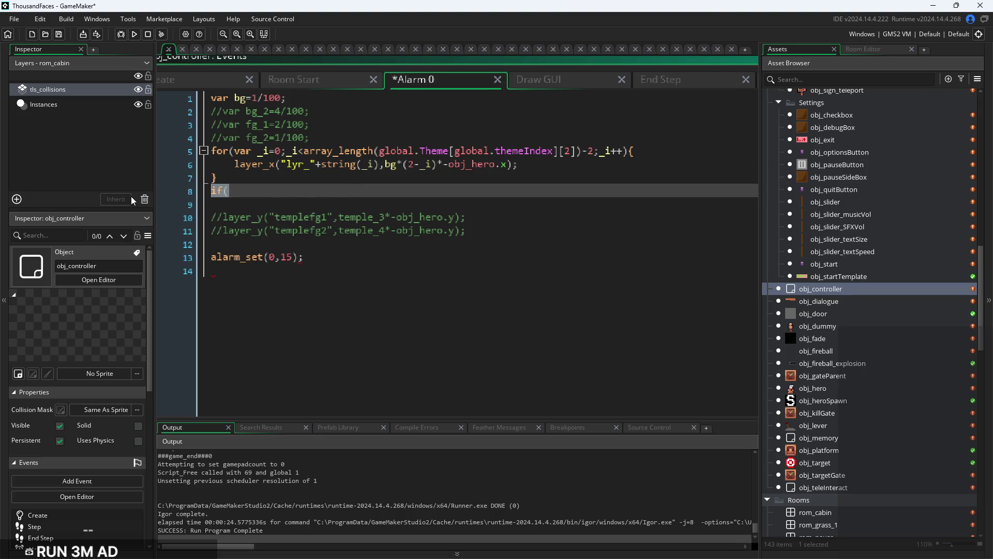
pyautogui.click(309, 191)
pyautogui.write('global.')
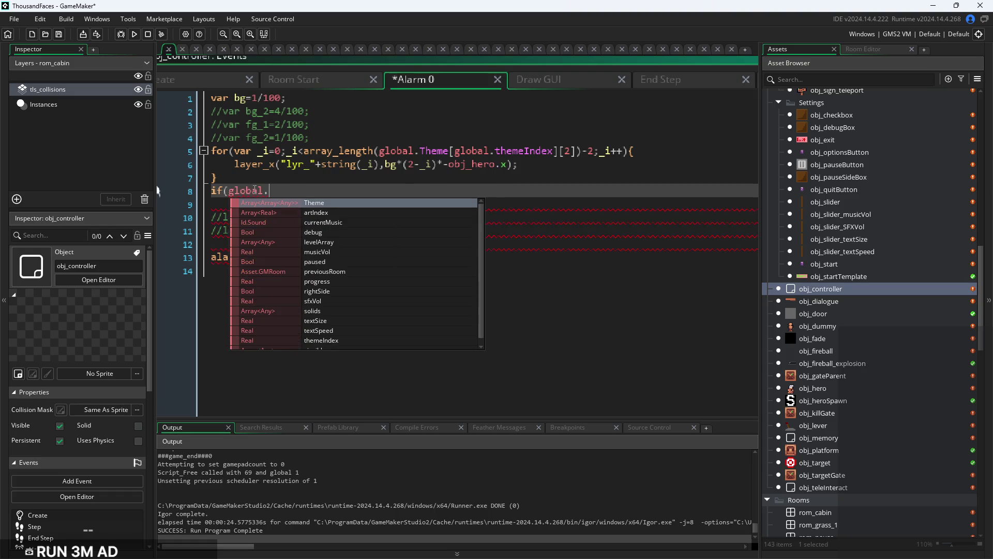
pyautogui.write('t')
# Complete the condition as if(global.themeIndex==3) with an empty brace block
pyautogui.press('Down')
pyautogui.press('Down')
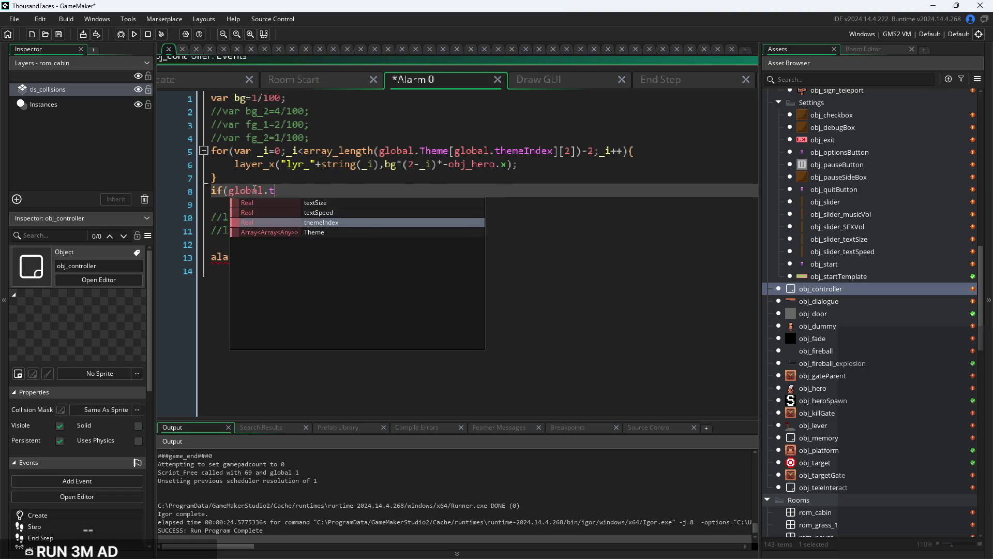
pyautogui.press('Return')
pyautogui.write('==3){')
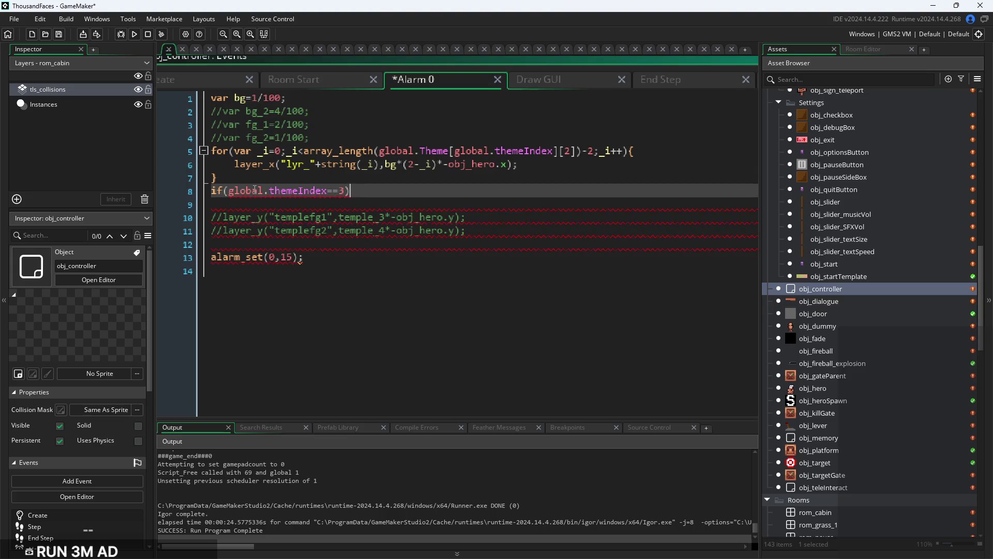
pyautogui.press('Return')
pyautogui.press('Return')
pyautogui.write('}')
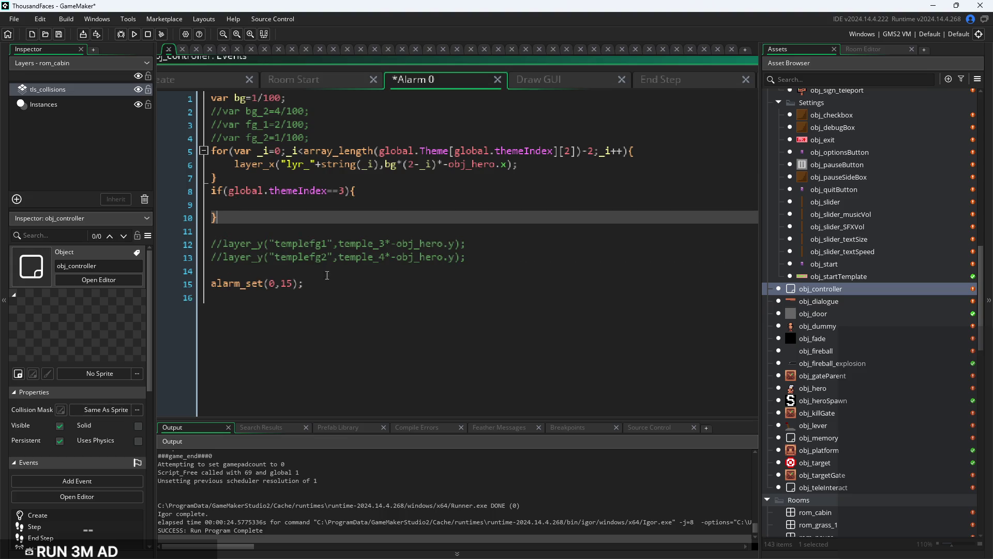
# Copy the loop's layer_x line into the if block
pyautogui.moveTo(234, 164); pyautogui.dragTo(531, 159)
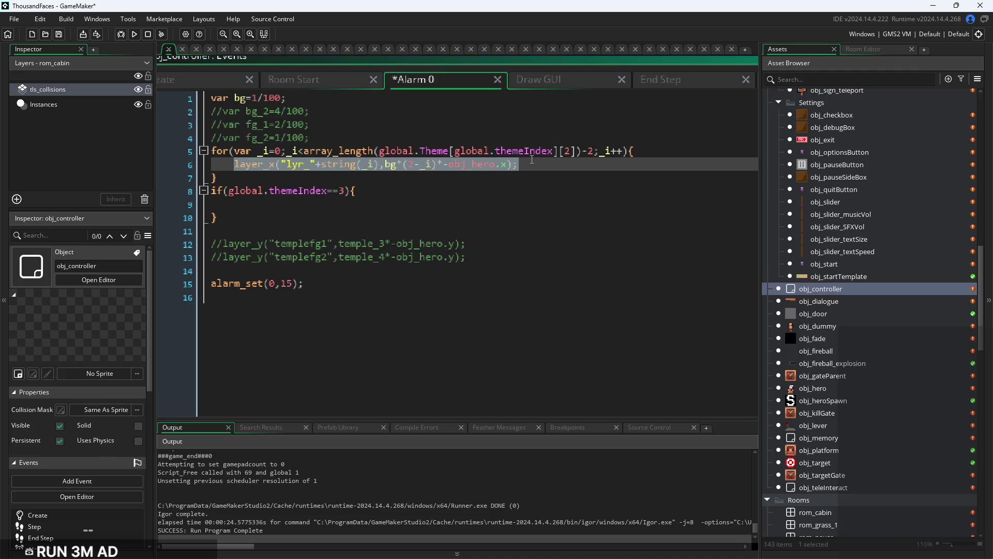
pyautogui.hotkey('ctrl', 'c')
pyautogui.click(388, 205)
pyautogui.hotkey('ctrl', 'v')
# Edit the pasted line to use "flyr_", string(1) and no (2-_i) multiplier, then save
pyautogui.scroll(1, 332, 212)
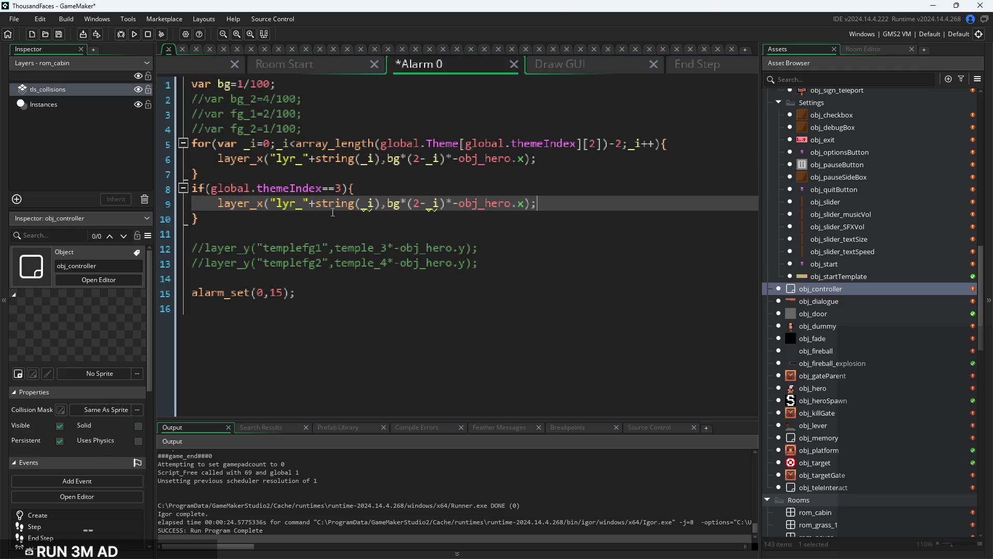
pyautogui.click(276, 203)
pyautogui.write('f')
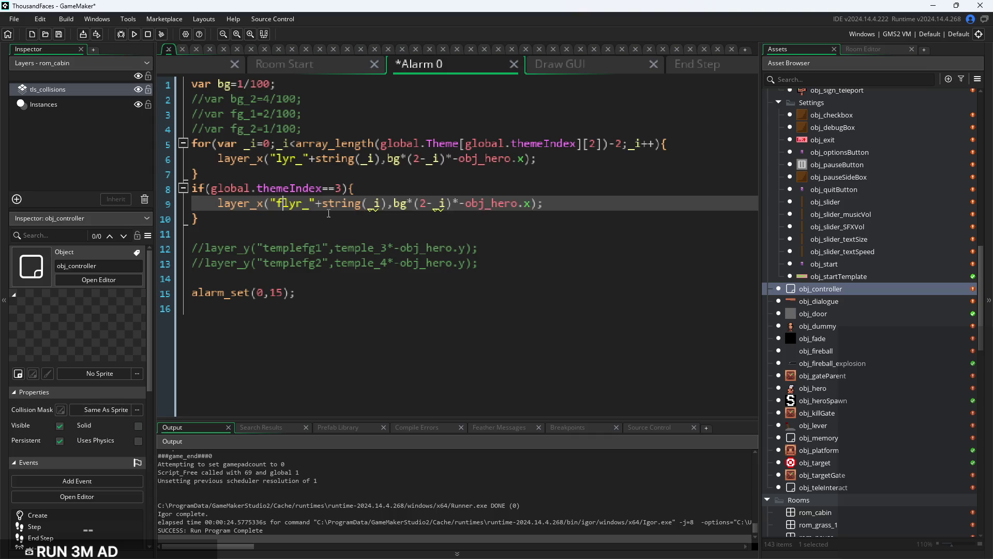
pyautogui.click(388, 203)
pyautogui.doubleClick(370, 204)
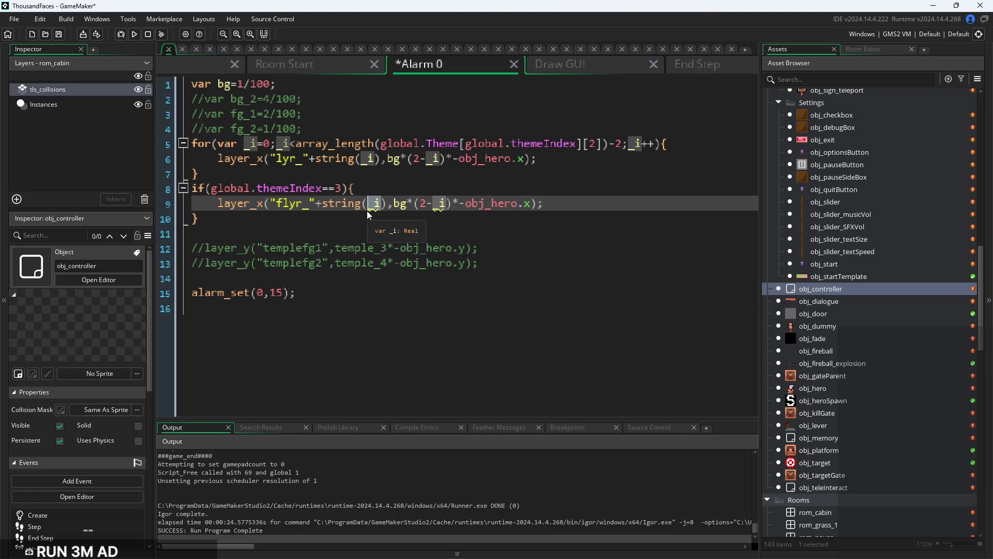
pyautogui.press('BackSpace')
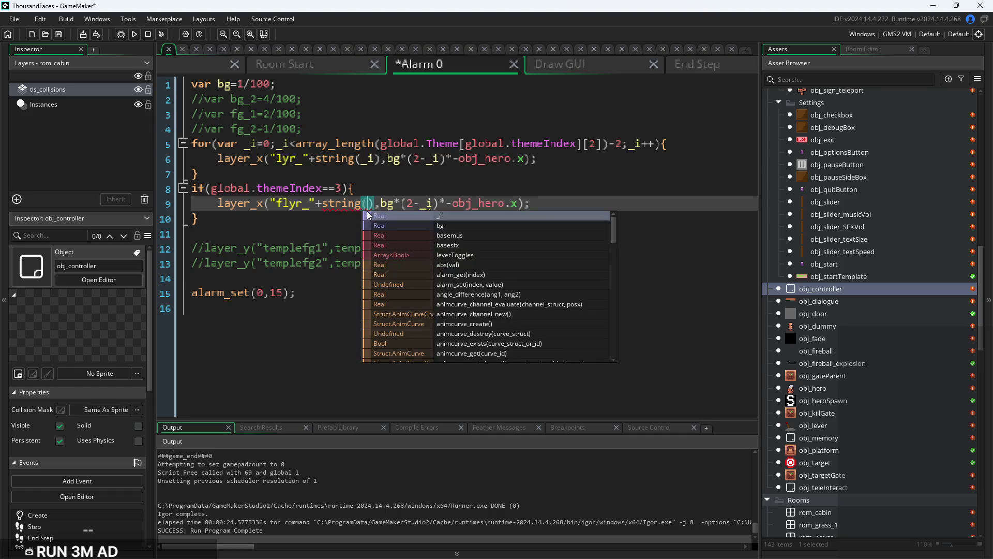
pyautogui.write('1')
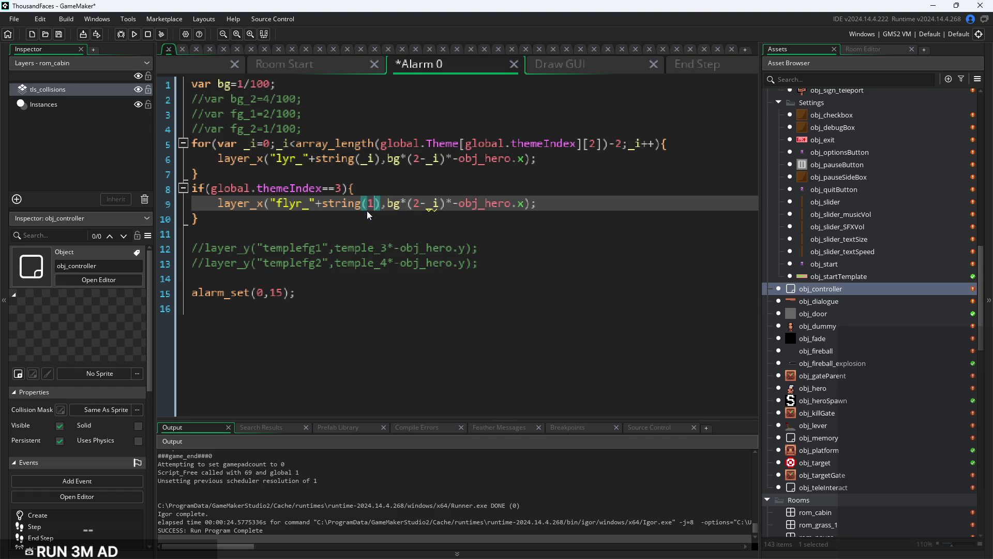
pyautogui.click(435, 203)
pyautogui.moveTo(433, 204)
pyautogui.mouseDown()
pyautogui.moveTo(422, 210)
pyautogui.moveTo(447, 206)
pyautogui.mouseUp()
pyautogui.press('BackSpace')
pyautogui.press('BackSpace')
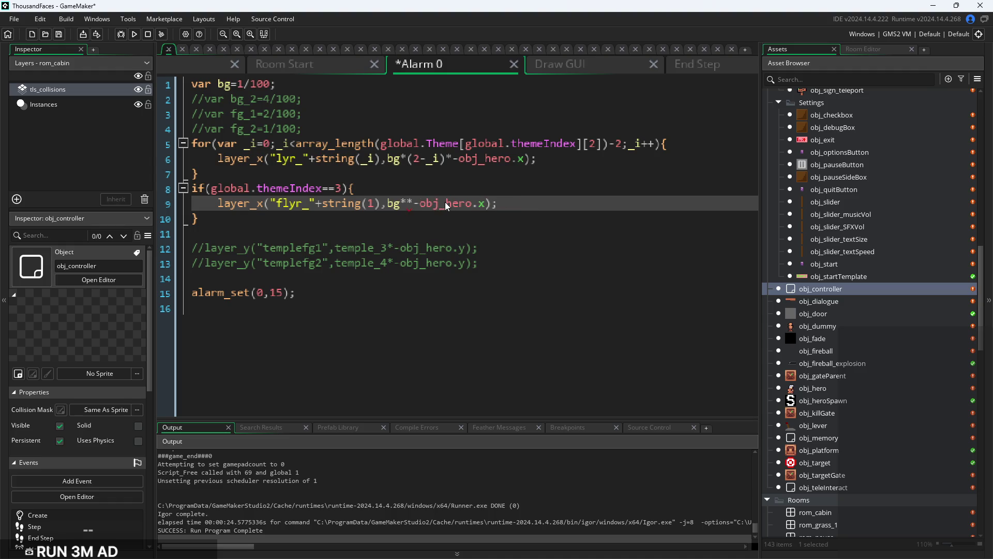
pyautogui.click(508, 205)
pyautogui.hotkey('ctrl', 's')
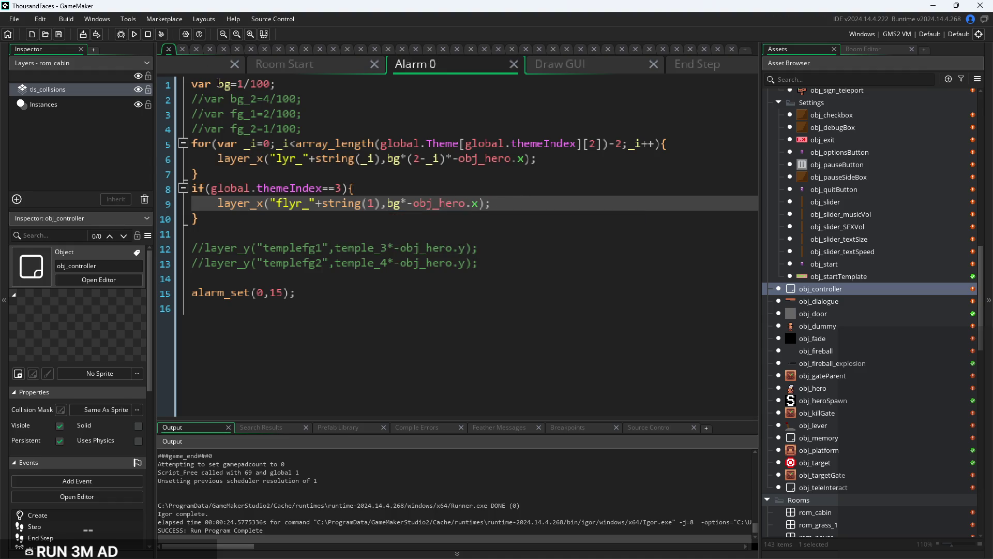
# Change string(1) to string(0), save, and run the game
pyautogui.click(378, 205)
pyautogui.press('BackSpace')
pyautogui.write('0')
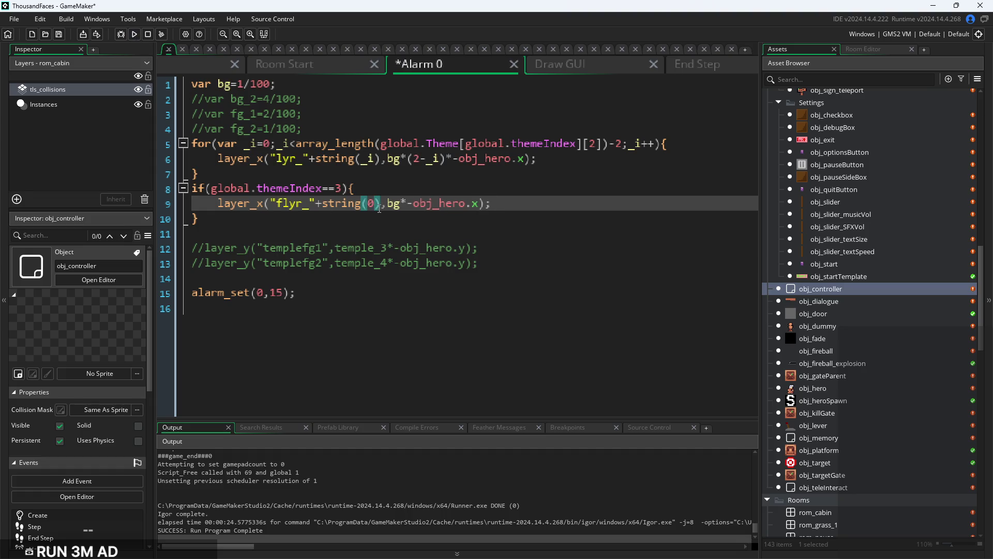
pyautogui.hotkey('ctrl', 's')
pyautogui.click(133, 35)
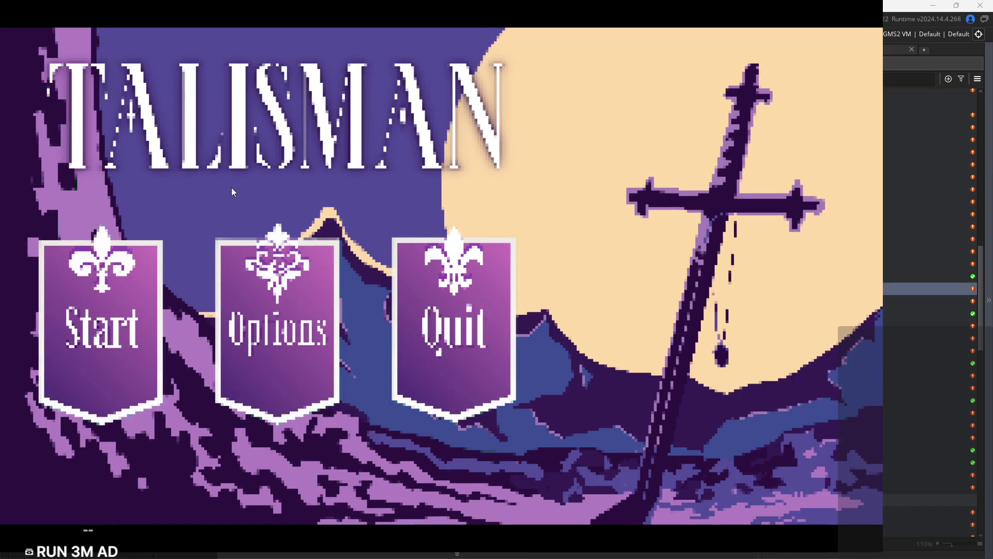
pyautogui.click(102, 340)
pyautogui.press('Right')
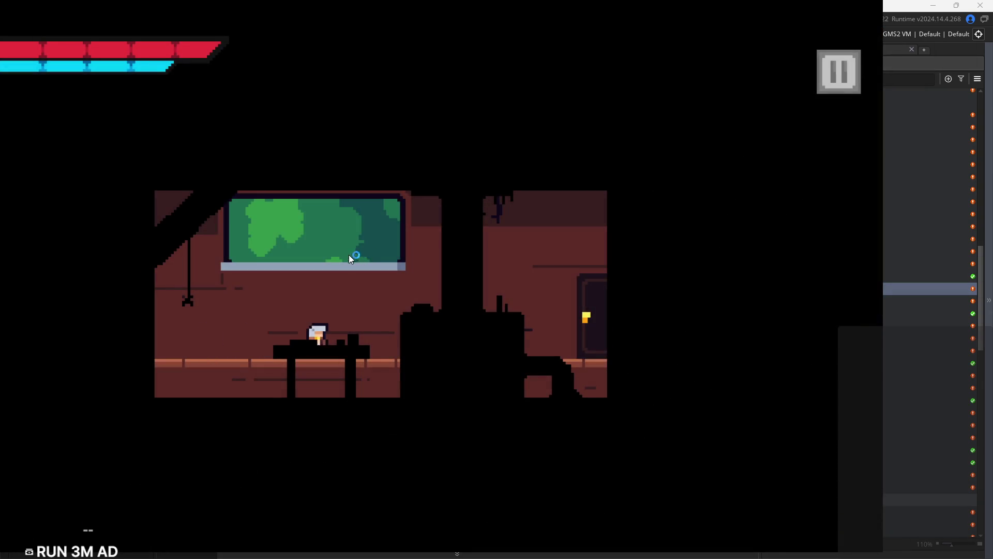
pyautogui.press('Left')
pyautogui.press('Right')
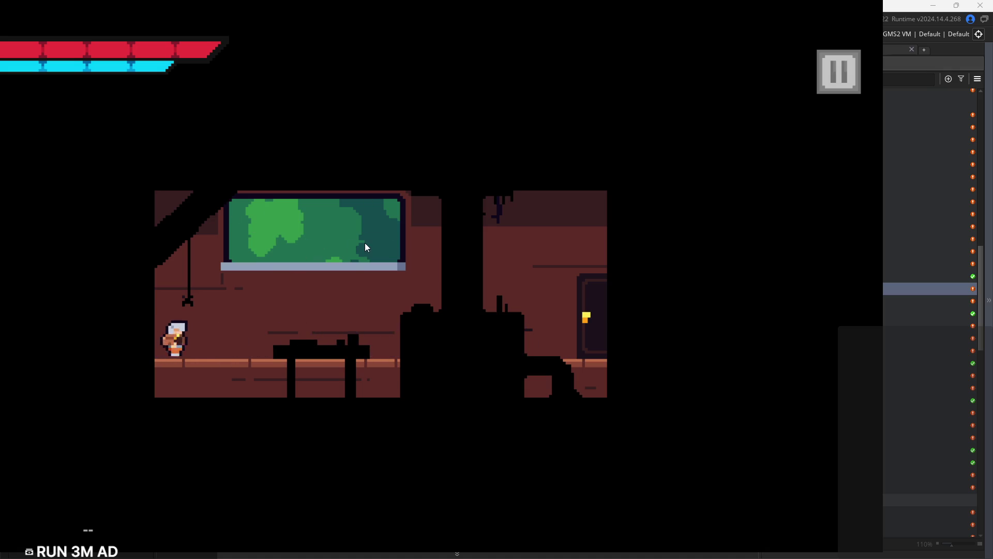
pyautogui.click(816, 92)
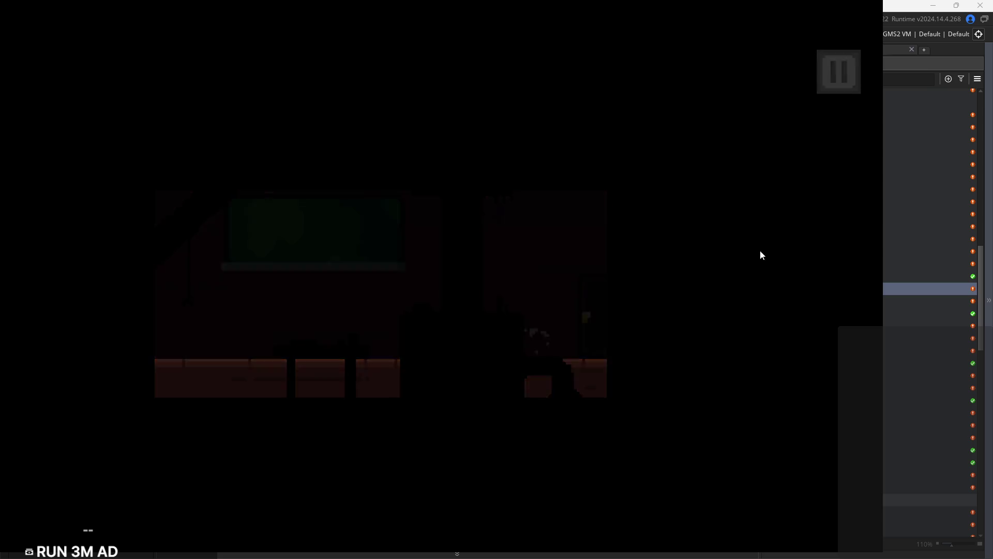
pyautogui.click(787, 493)
pyautogui.hotkey('alt', 'Return')
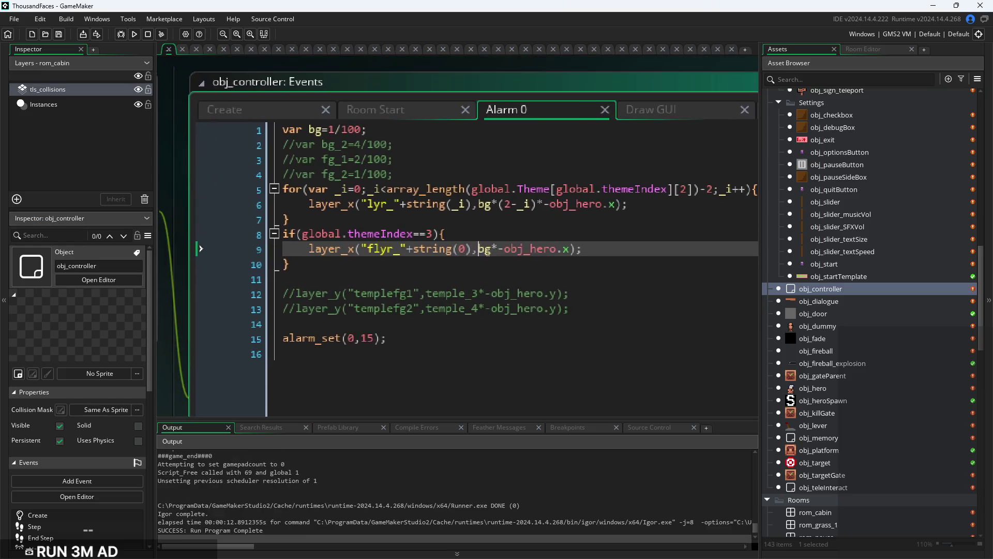
# In the expanded Room Start code, insert blank lines after the first layer loop
pyautogui.click(404, 140)
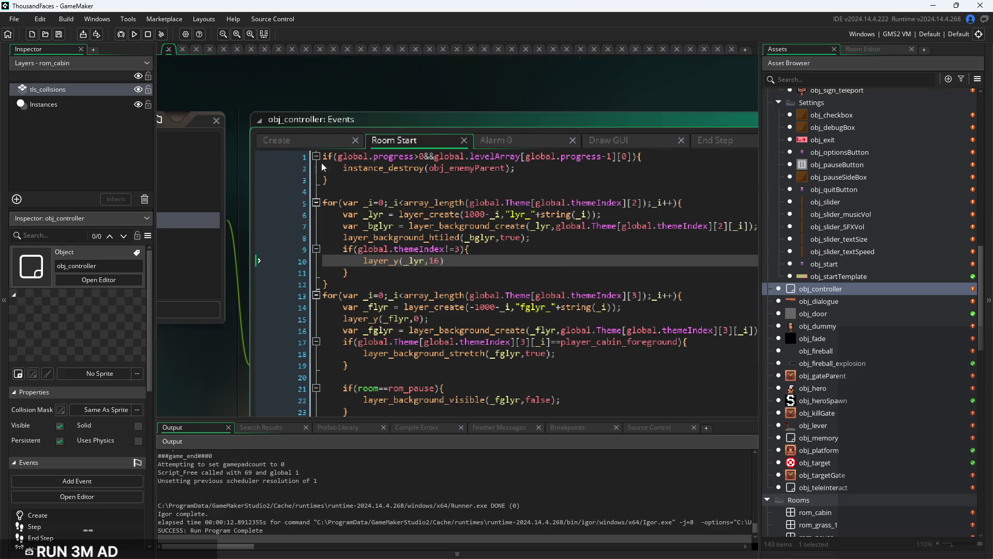
pyautogui.hotkey('alt', 'Return')
pyautogui.click(500, 195)
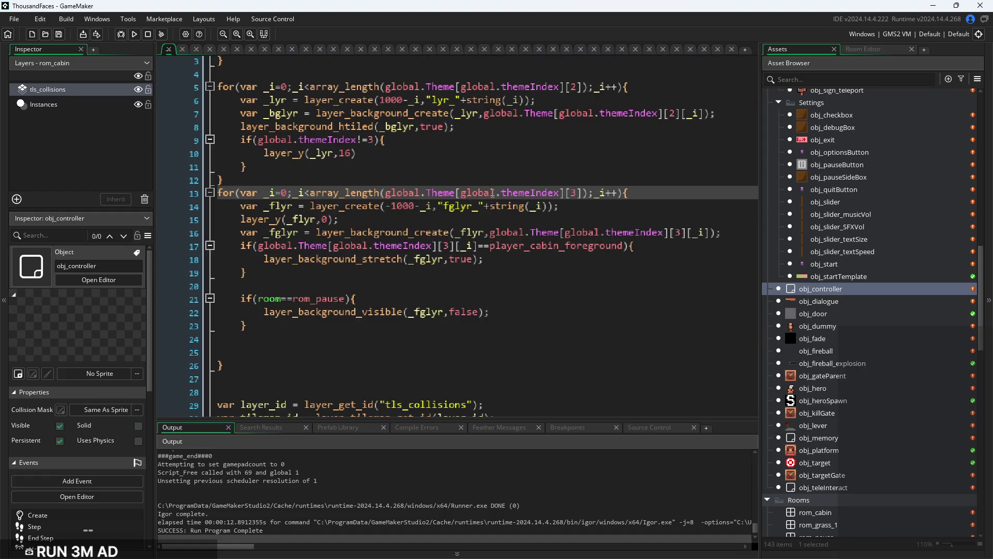
pyautogui.scroll(1, 497, 185)
pyautogui.click(489, 180)
pyautogui.press('Return')
pyautogui.press('Return')
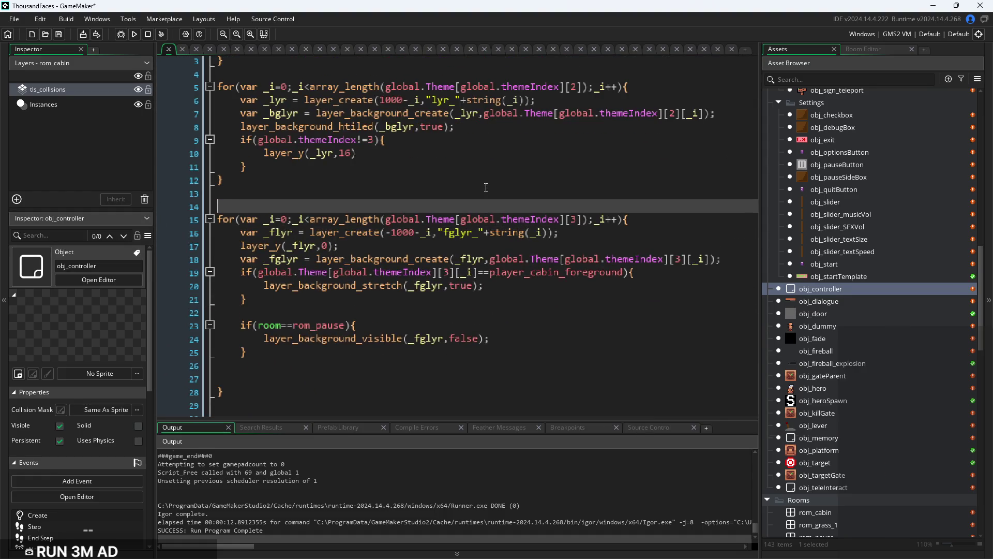
# Review the second loop's fglyr_ foreground layer code, then move to the Room End event
pyautogui.scroll(1, 437, 200)
pyautogui.click(467, 238)
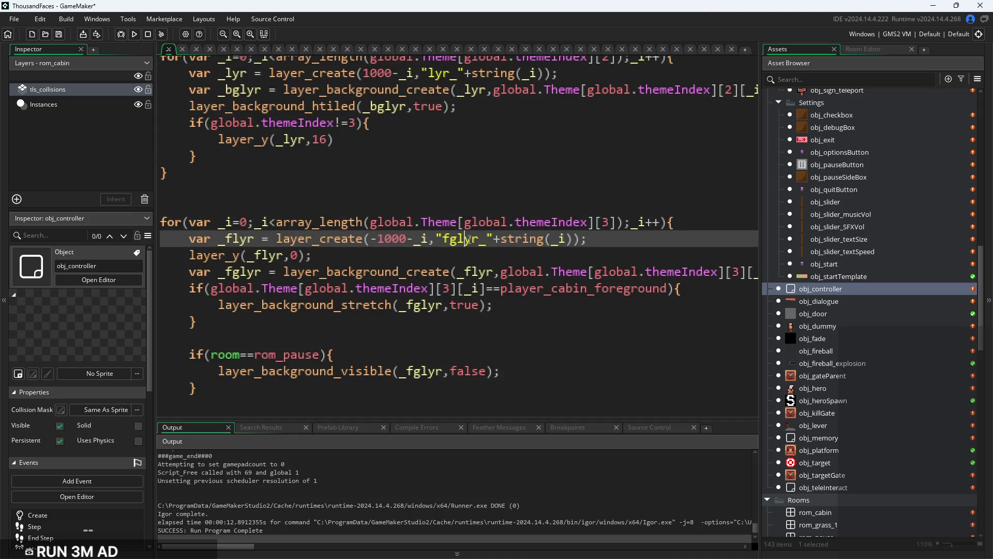
pyautogui.click(396, 255)
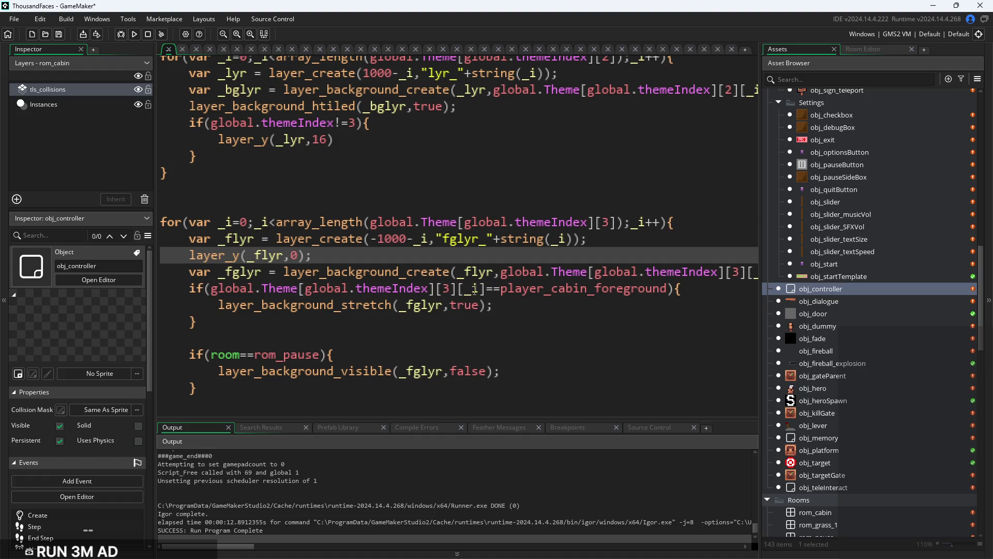
pyautogui.click(510, 304)
pyautogui.keyDown('ctrl'); pyautogui.scroll(-3, 506, 290); pyautogui.keyUp('ctrl')
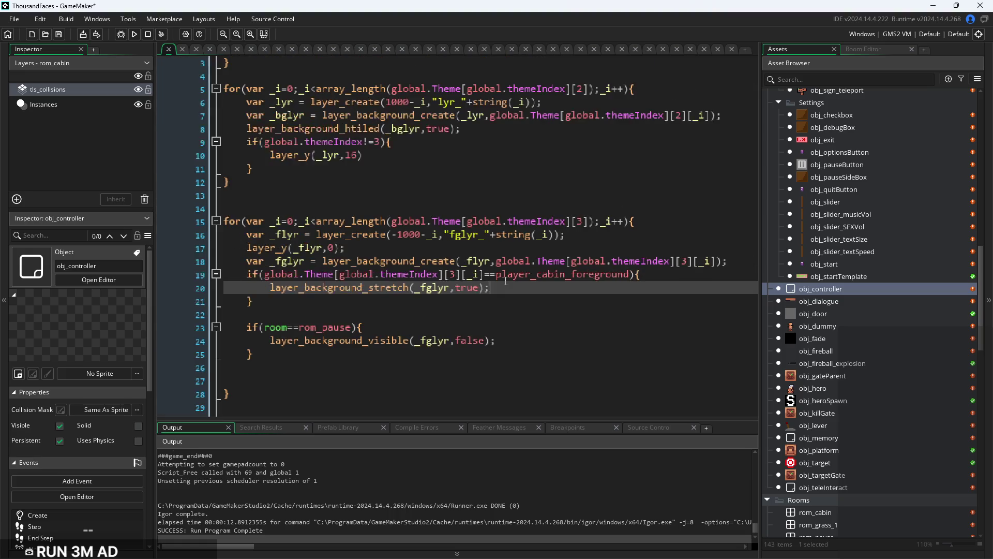
pyautogui.keyDown('ctrl'); pyautogui.scroll(1, 517, 293); pyautogui.keyUp('ctrl')
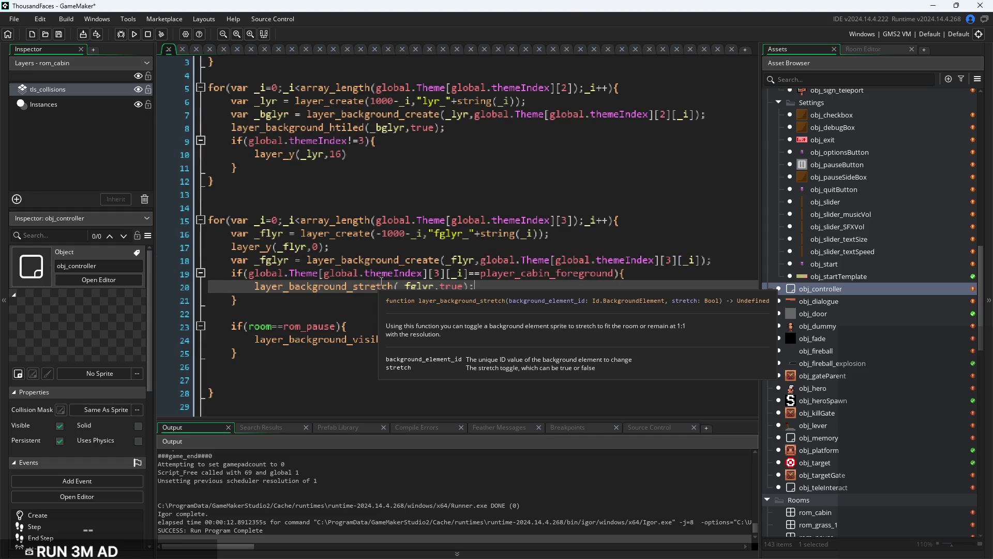
pyautogui.keyDown('ctrl'); pyautogui.scroll(-1, 492, 254); pyautogui.keyUp('ctrl')
pyautogui.keyDown('ctrl'); pyautogui.scroll(-3, 492, 253); pyautogui.keyUp('ctrl')
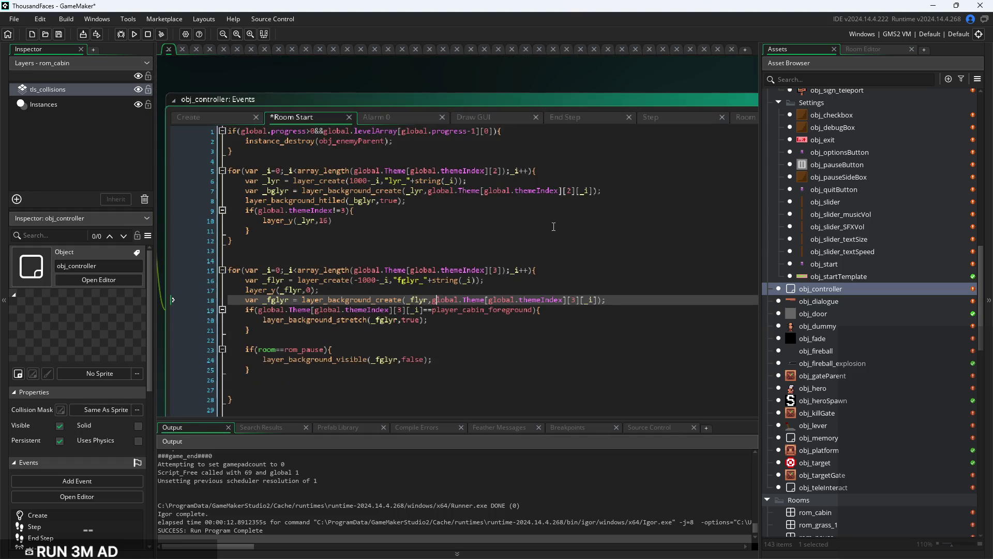
pyautogui.keyDown('ctrl'); pyautogui.scroll(3, 477, 228); pyautogui.keyUp('ctrl')
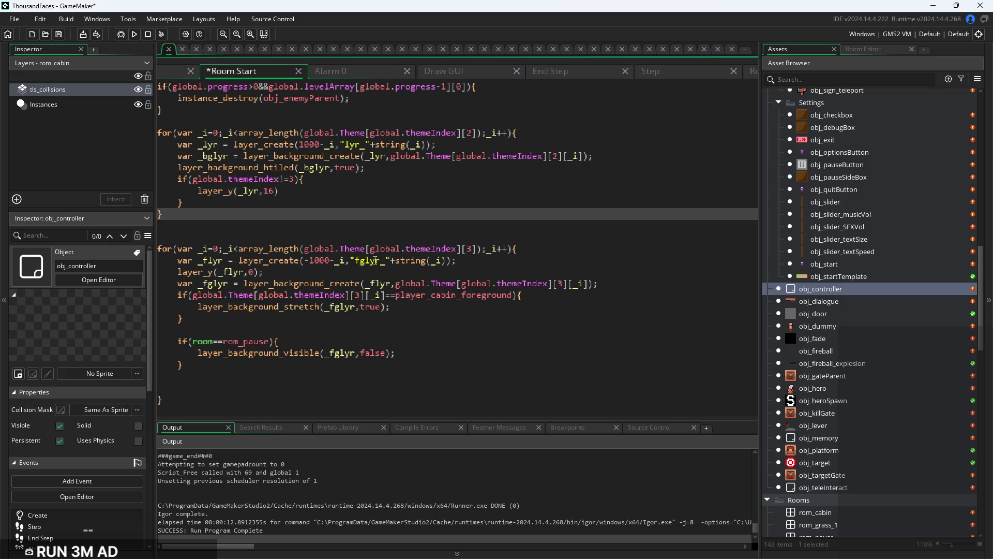
pyautogui.click(373, 266)
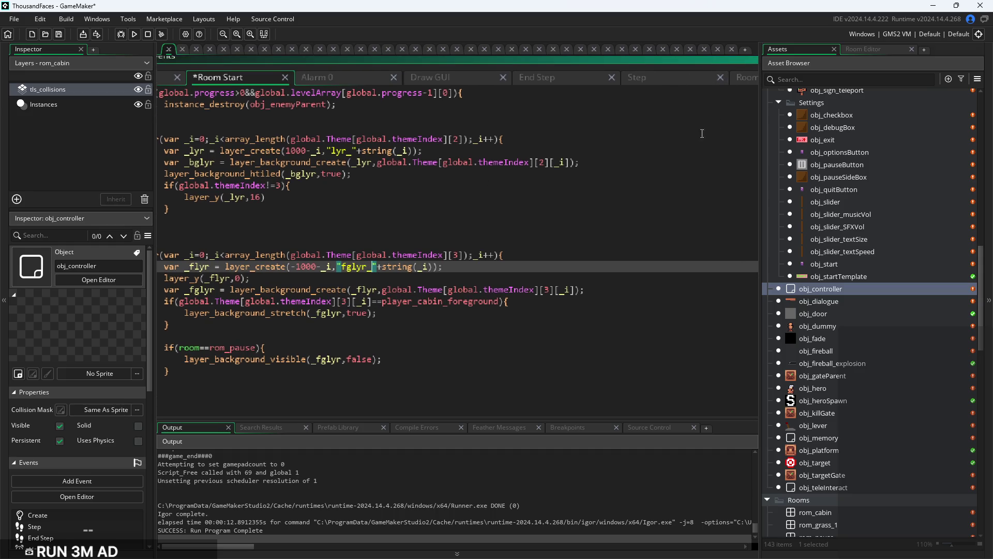
pyautogui.click(642, 75)
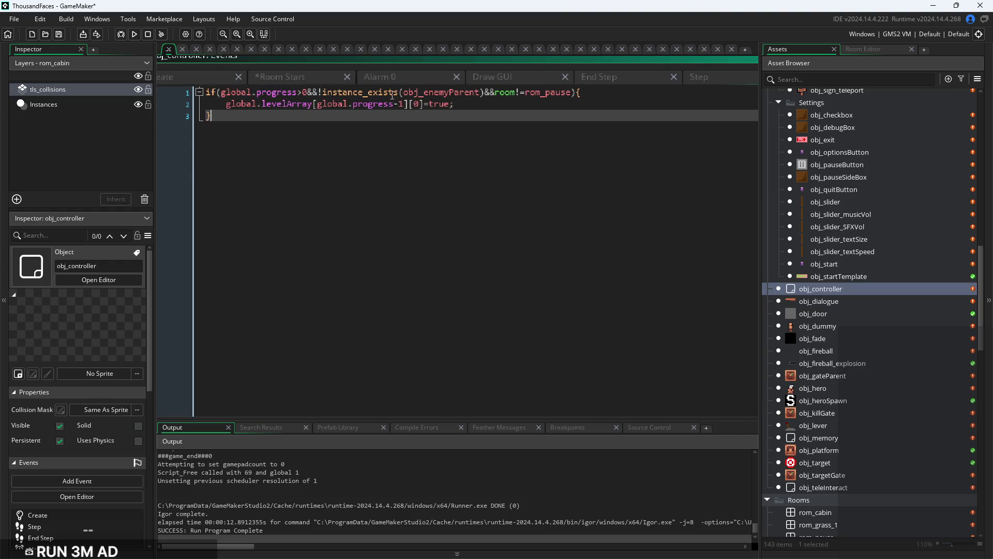
# Rename the Alarm 0 line 9 layer from "flyr_" to "fglyr_" and run the game
pyautogui.click(411, 77)
pyautogui.scroll(2, 243, 197)
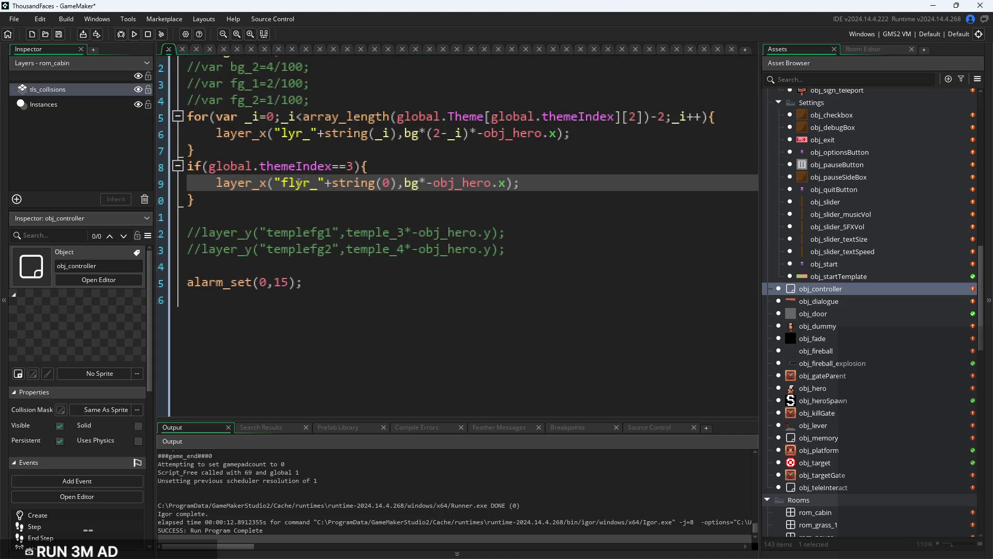
pyautogui.doubleClick(296, 185)
pyautogui.write('g')
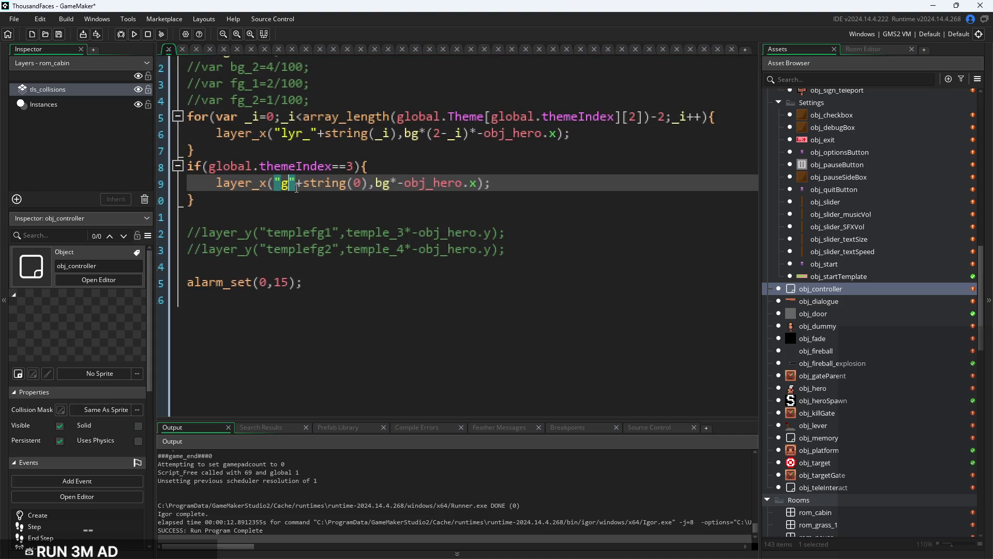
pyautogui.hotkey('ctrl', 'z')
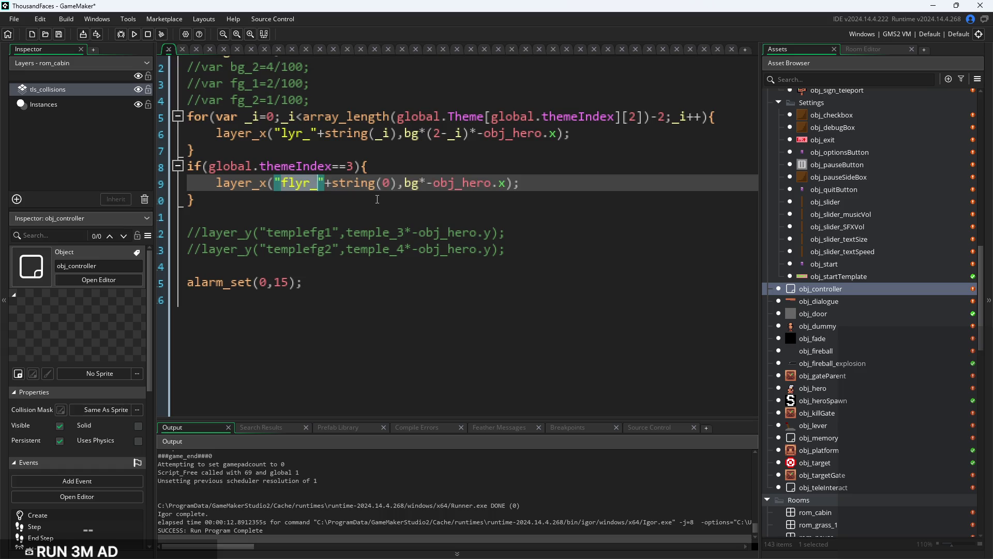
pyautogui.press('Left')
pyautogui.press('Left')
pyautogui.press('Left')
pyautogui.write('g')
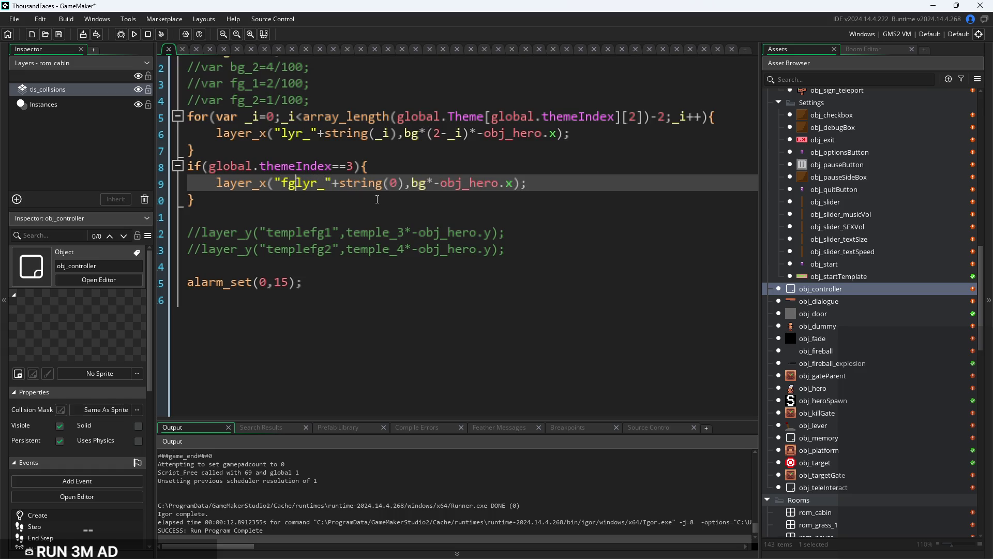
pyautogui.click(135, 35)
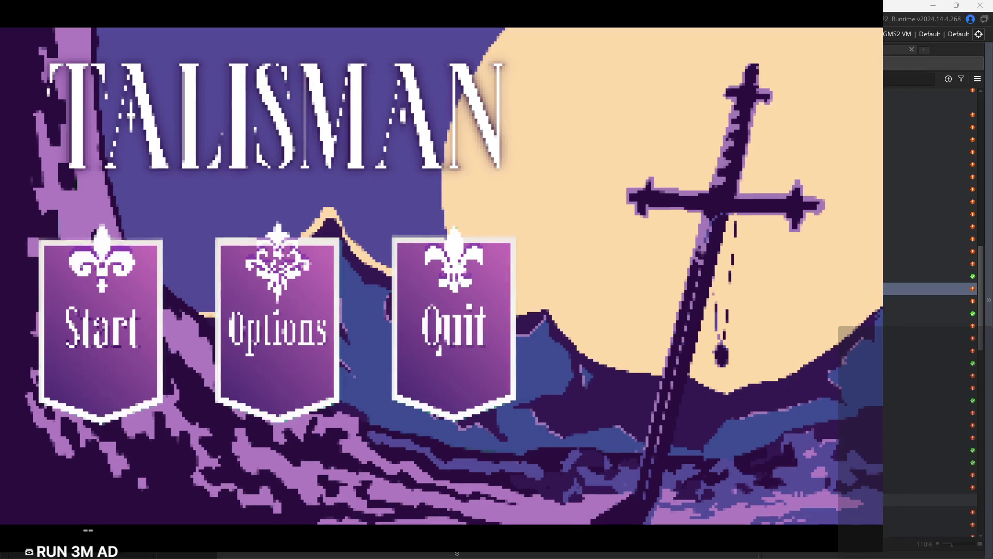
pyautogui.click(85, 308)
pyautogui.press('Right')
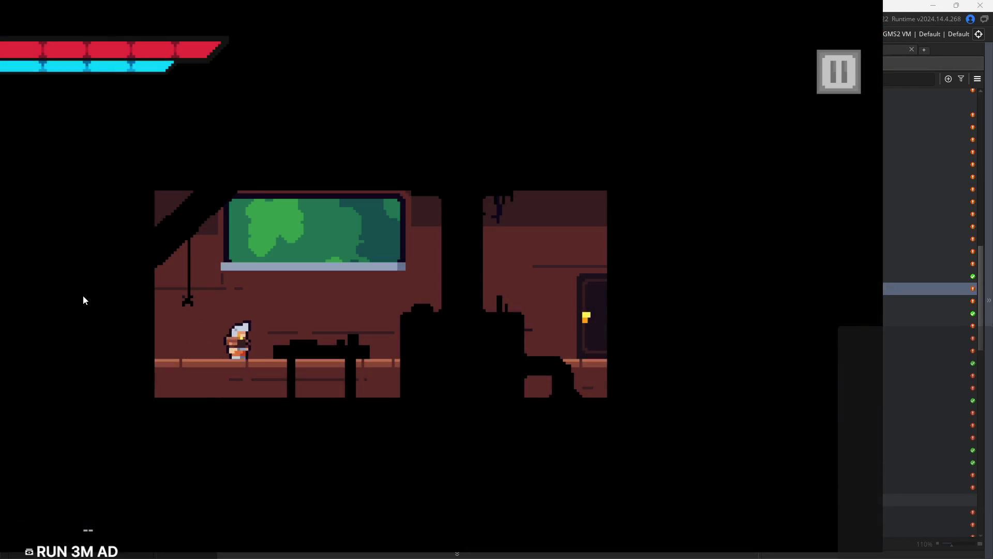
pyautogui.press('Left')
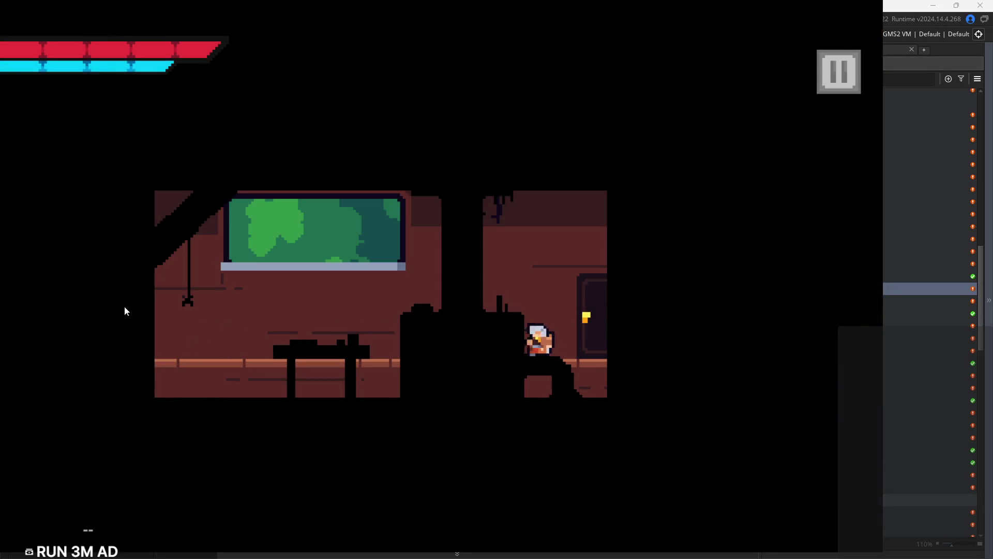
pyautogui.click(835, 77)
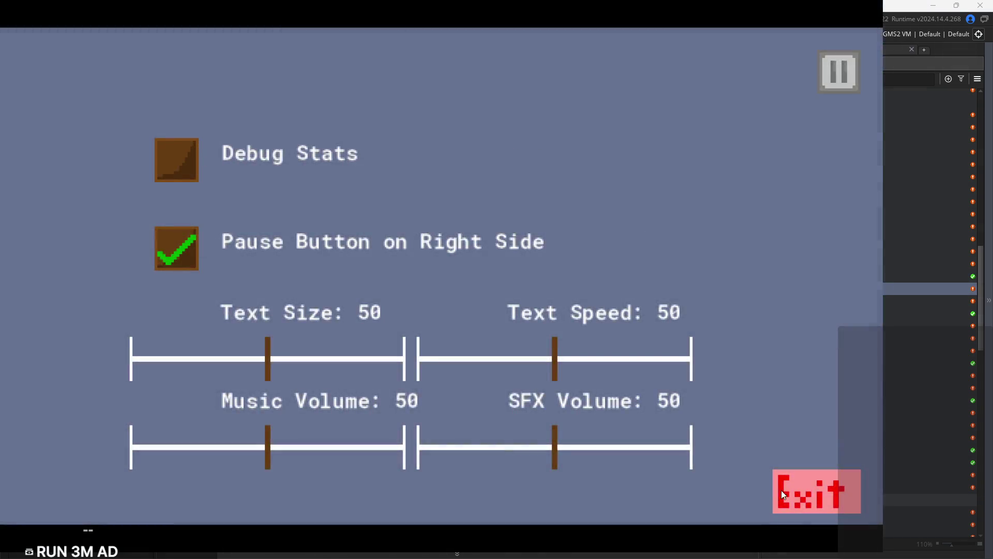
pyautogui.click(782, 489)
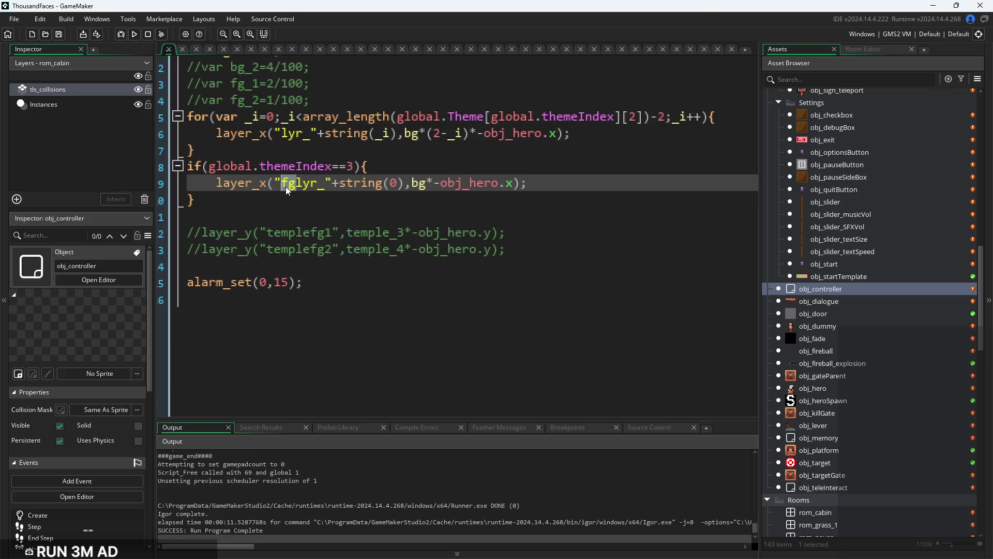
# Change line 9 to use "lyr_"+string(1) and rebuild the game
pyautogui.press('BackSpace')
pyautogui.click(385, 184)
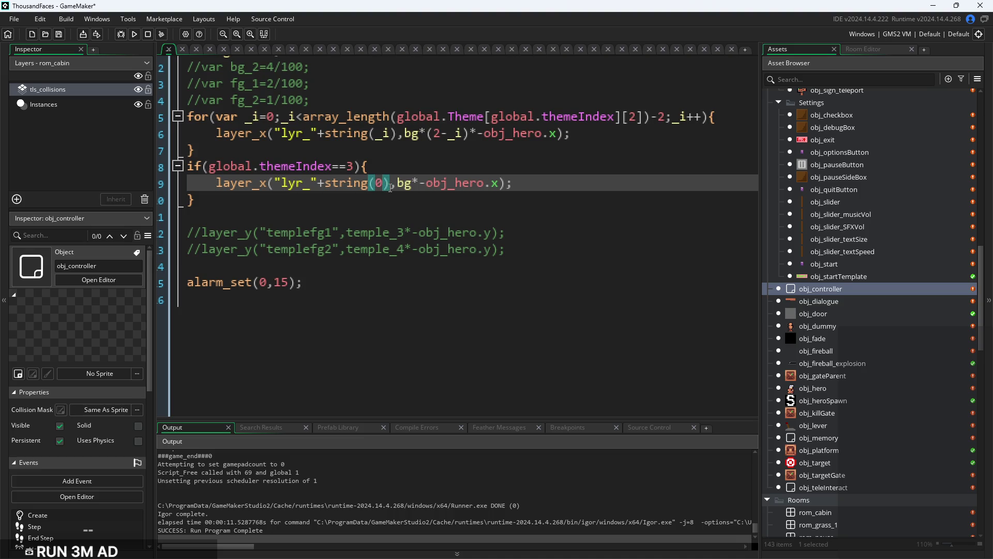
pyautogui.press('BackSpace')
pyautogui.write('1')
pyautogui.click(138, 36)
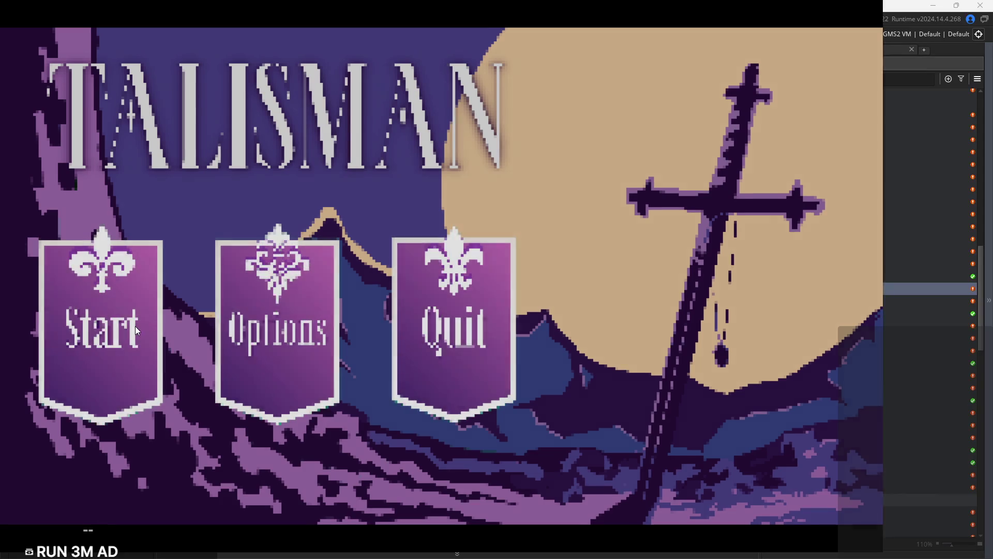
# Play the cabin level moving right and left, then pause and exit the game
pyautogui.click(135, 326)
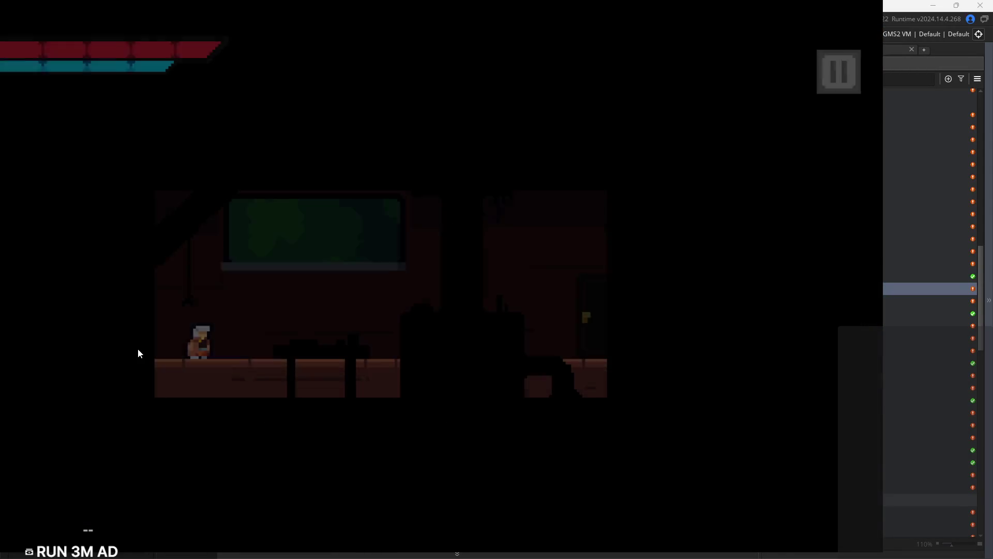
pyautogui.press('d')
pyautogui.press('a')
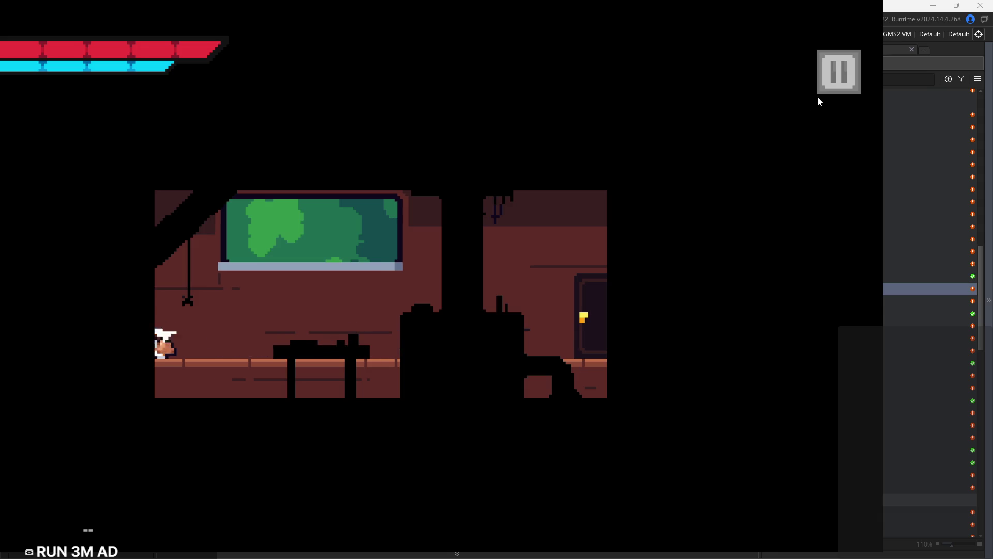
pyautogui.click(829, 81)
pyautogui.click(807, 490)
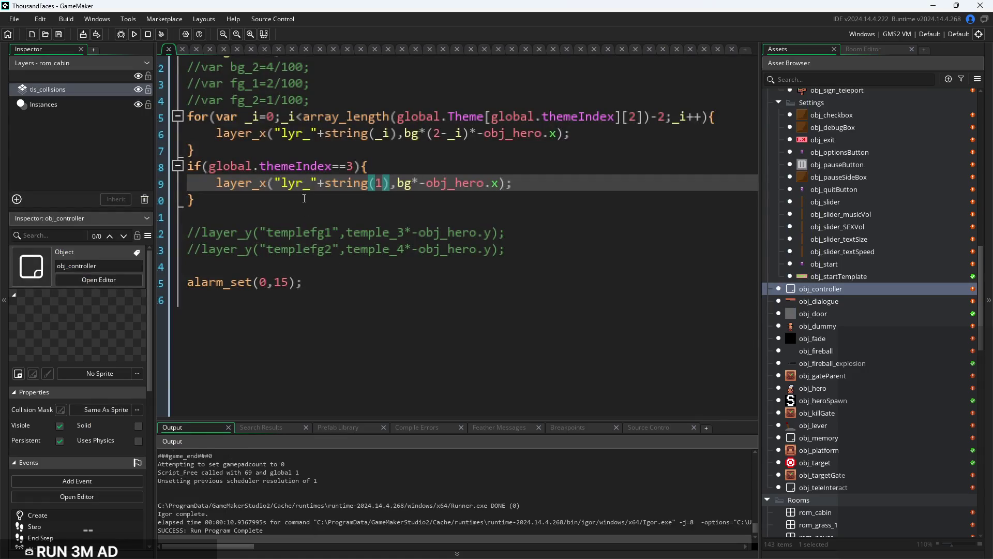
# Revert to string(0) and remove bg* so line 9 offsets by -obj_hero.x, then run
pyautogui.press('BackSpace')
pyautogui.write('0')
pyautogui.moveTo(413, 183); pyautogui.dragTo(420, 183)
pyautogui.press('BackSpace')
pyautogui.press('BackSpace')
pyautogui.press('BackSpace')
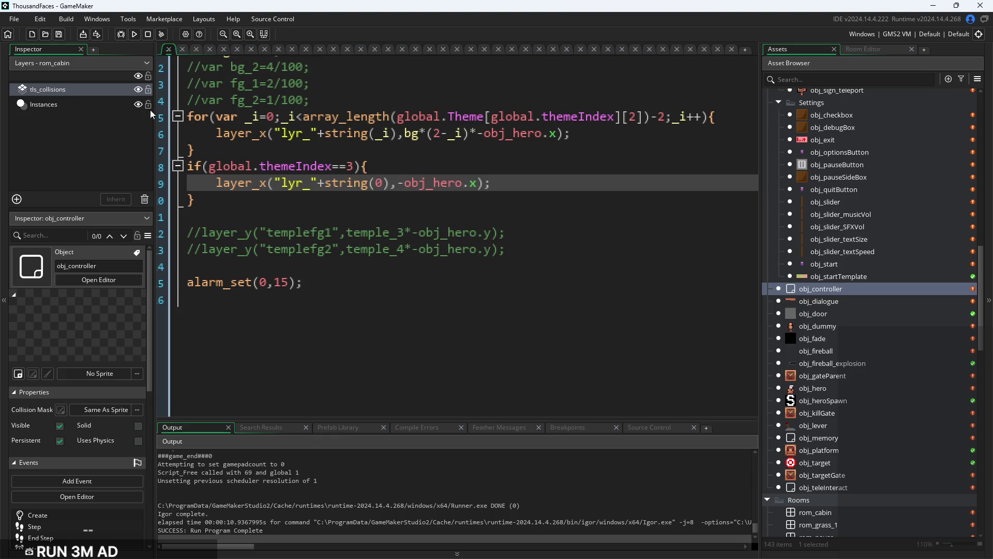
pyautogui.click(134, 34)
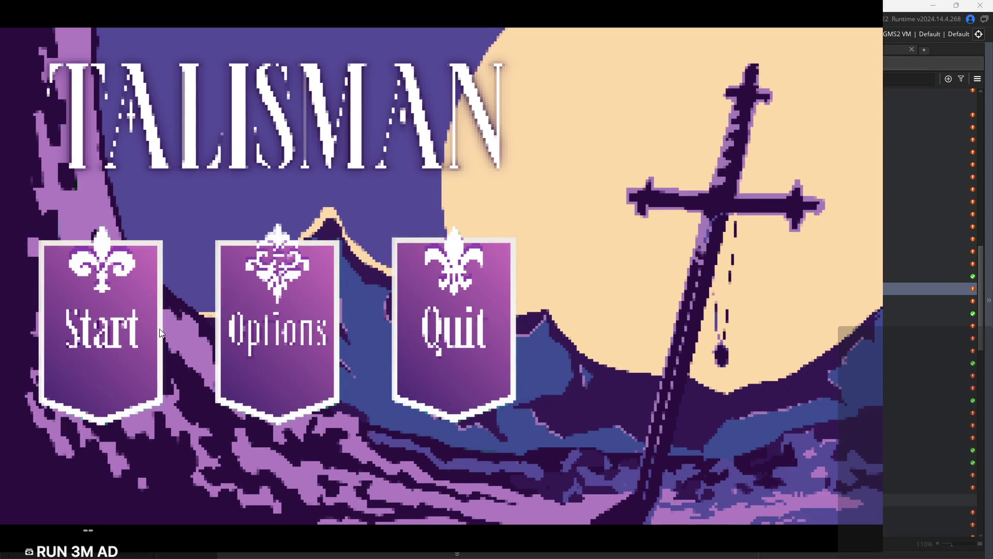
# Start the game, walk right across the cabin, and exit
pyautogui.click(95, 361)
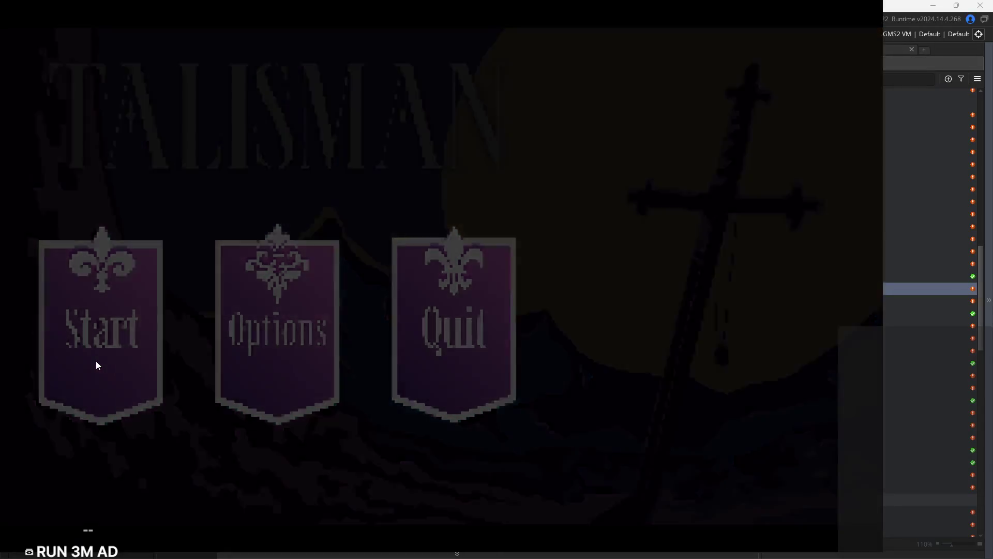
pyautogui.press('Right')
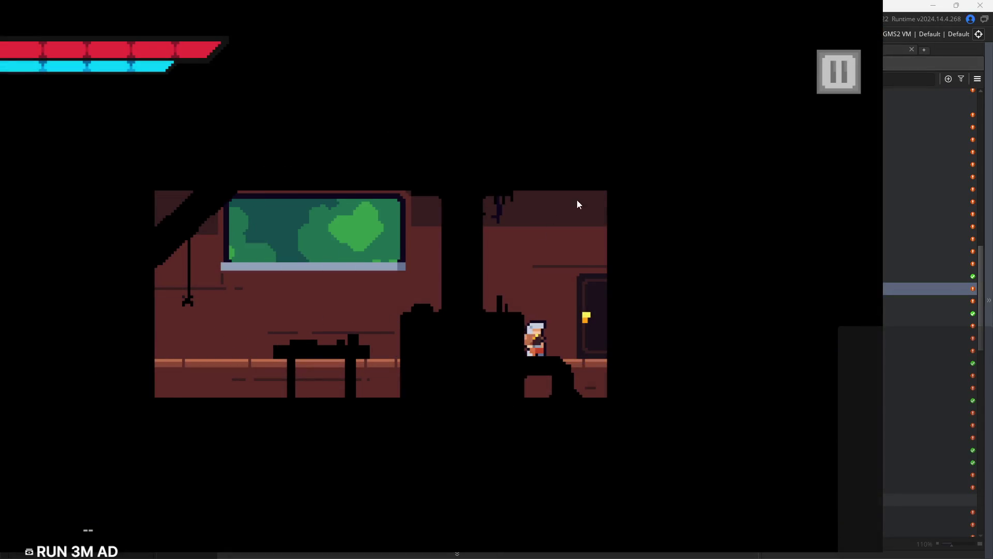
pyautogui.click(795, 489)
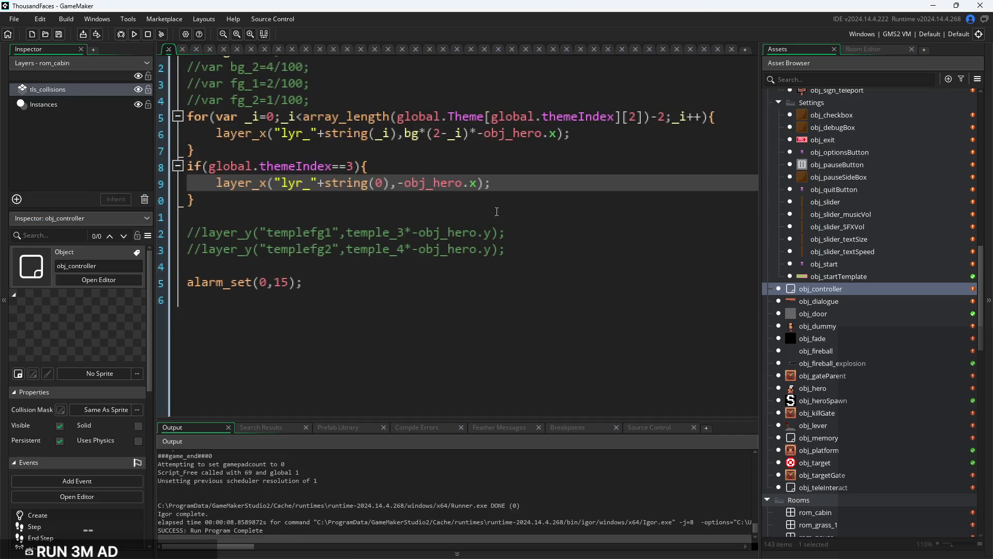
# Set line 9's offset to bg*4*-obj_hero.x and start the rebuilt game from its title screen
pyautogui.click(397, 184)
pyautogui.write('bg*')
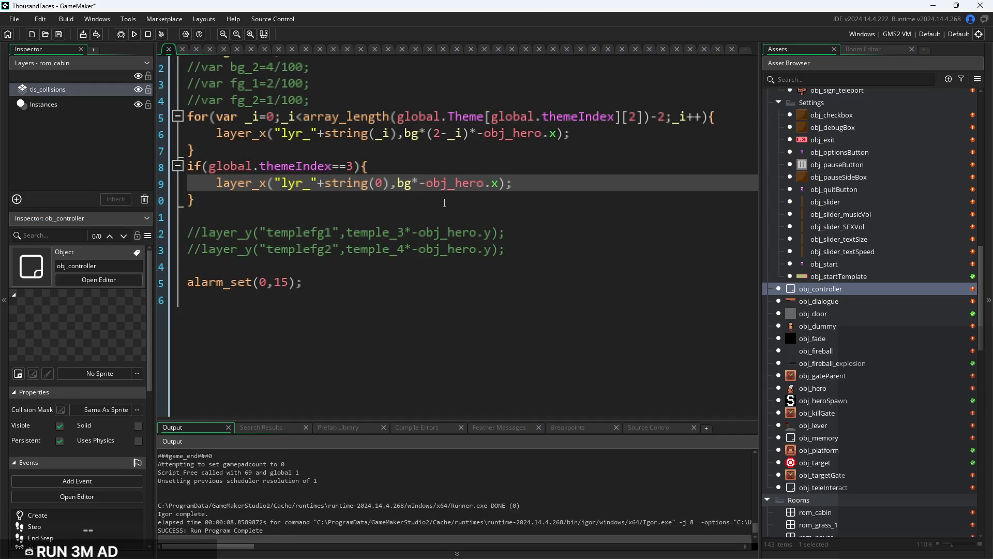
pyautogui.write('4*')
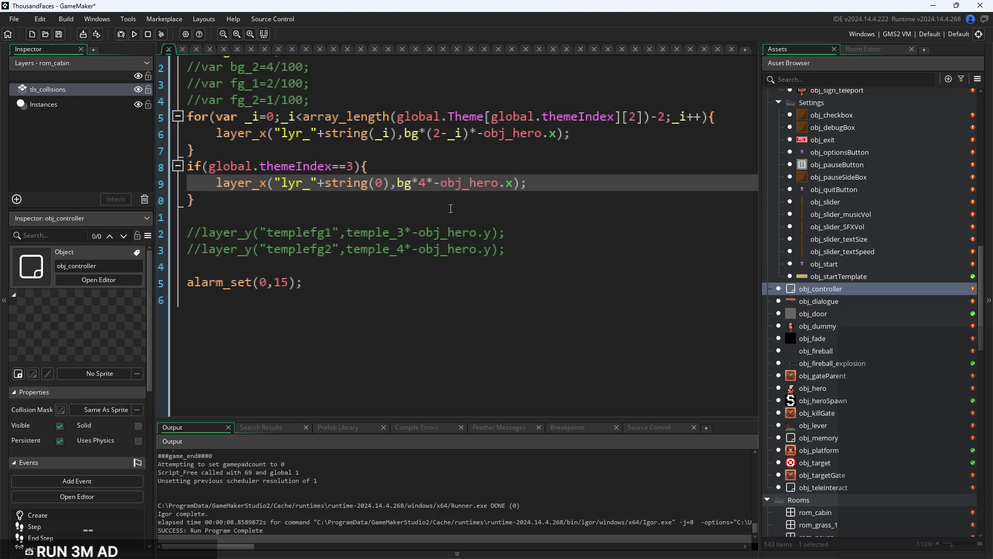
pyautogui.click(134, 34)
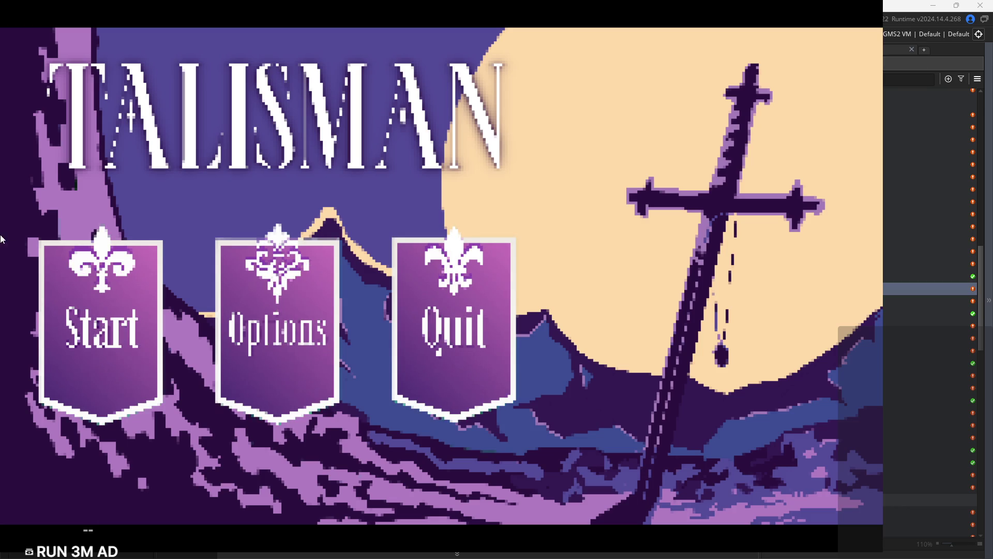
pyautogui.click(134, 336)
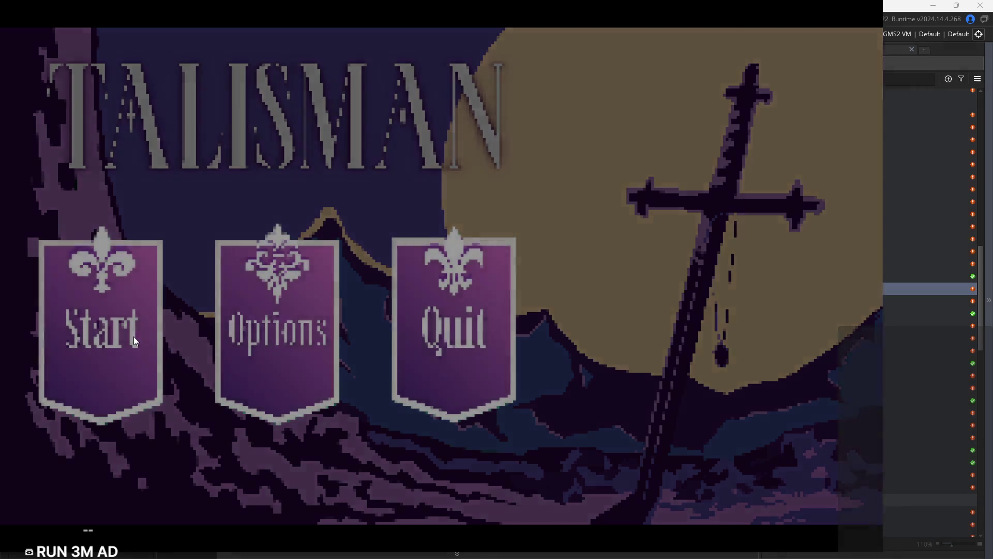
# Walk and jump the hero back and forth across the cabin to check the parallax
pyautogui.press('Right')
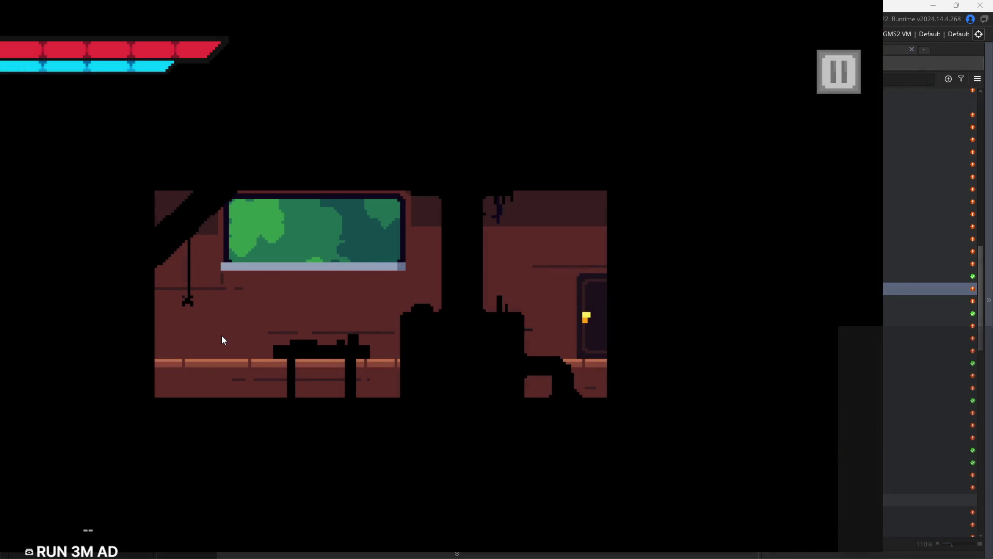
pyautogui.press('Left')
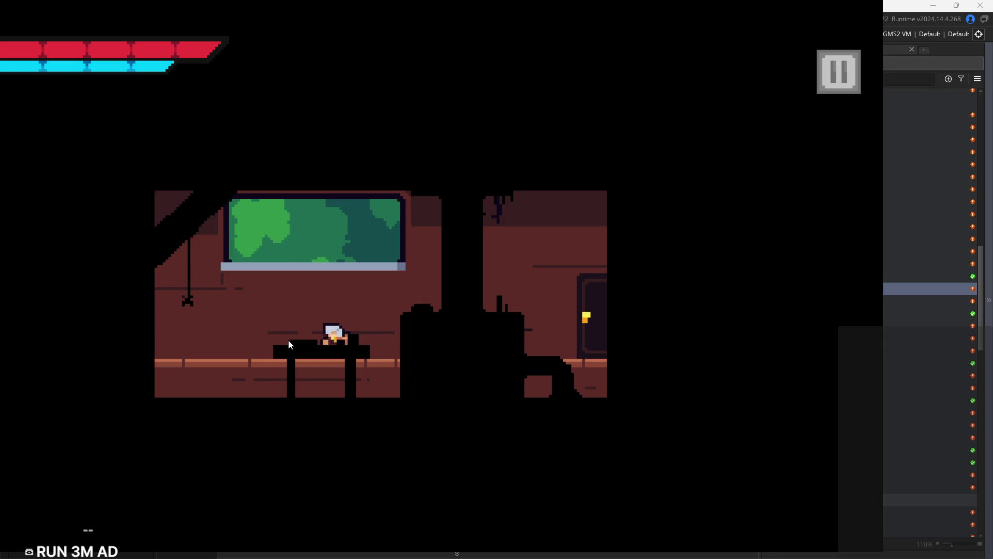
pyautogui.press('Right')
pyautogui.press('space')
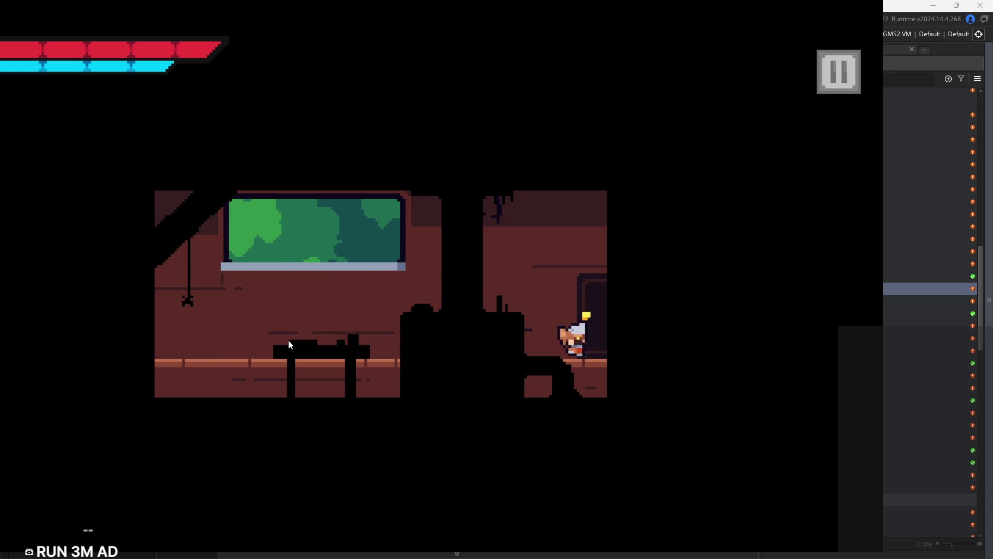
pyautogui.press('Left')
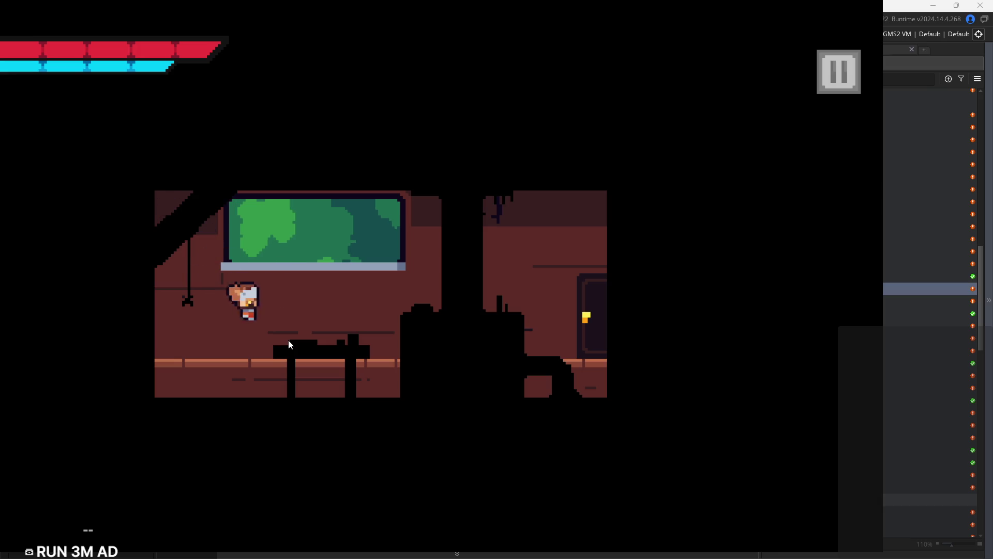
pyautogui.press('Right')
pyautogui.press('Left')
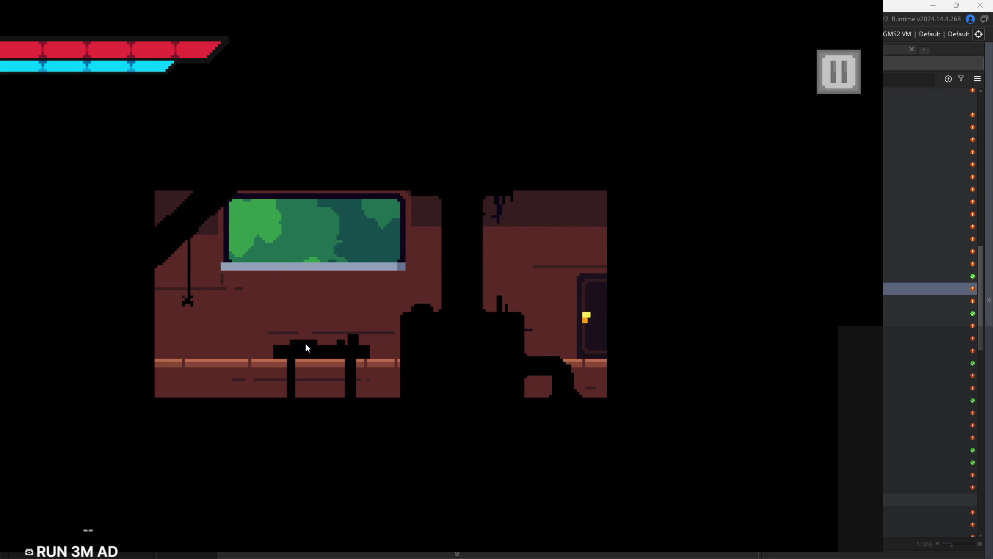
pyautogui.press('Left')
pyautogui.press('Right')
pyautogui.press('Left')
pyautogui.press('Right')
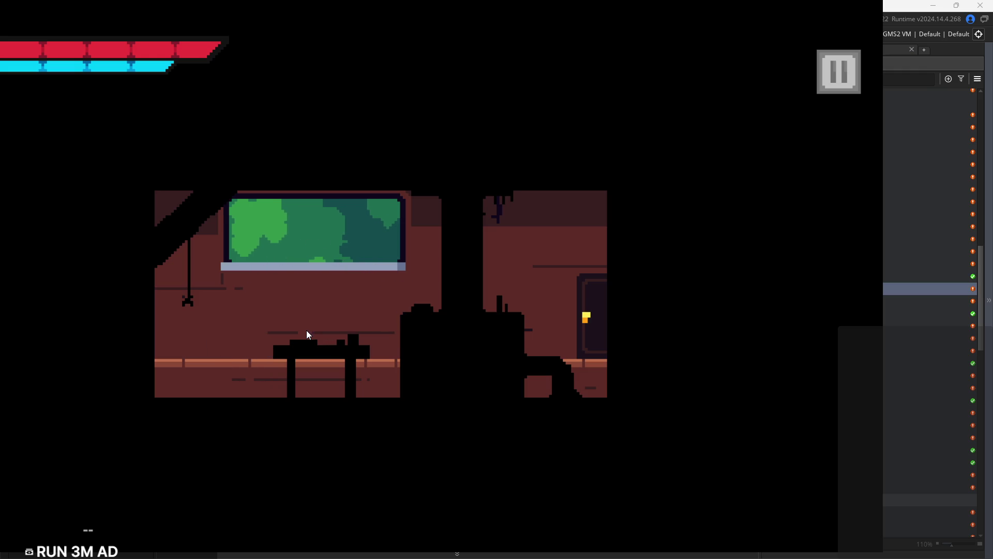
pyautogui.press('Right')
pyautogui.press('Left')
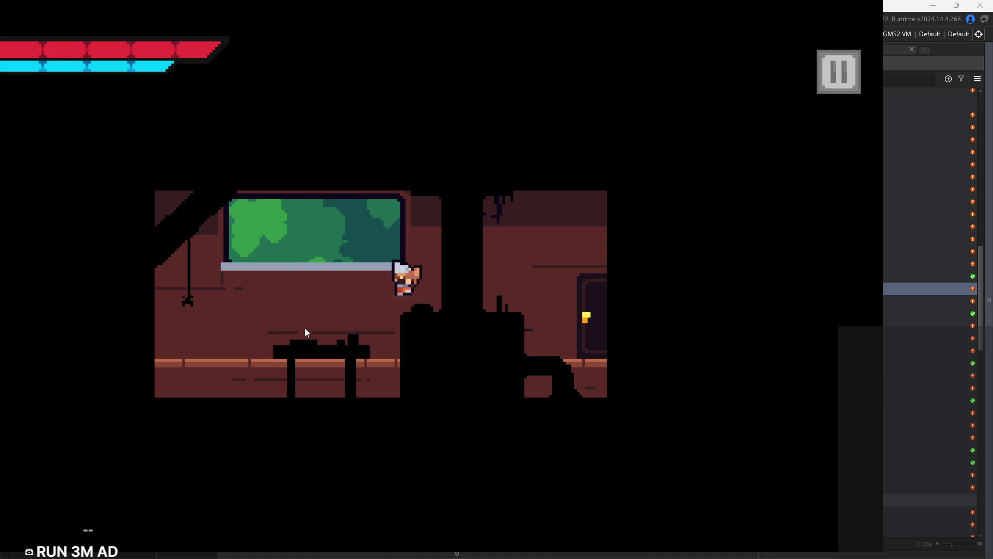
pyautogui.press('Right')
pyautogui.press('Left')
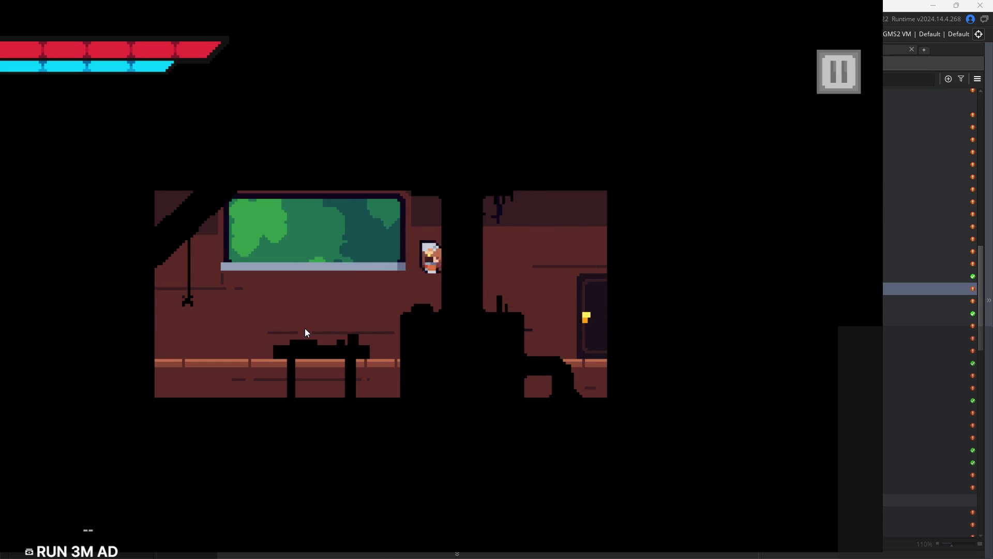
# Run the hero to the door, then pause and exit the game
pyautogui.press('Right')
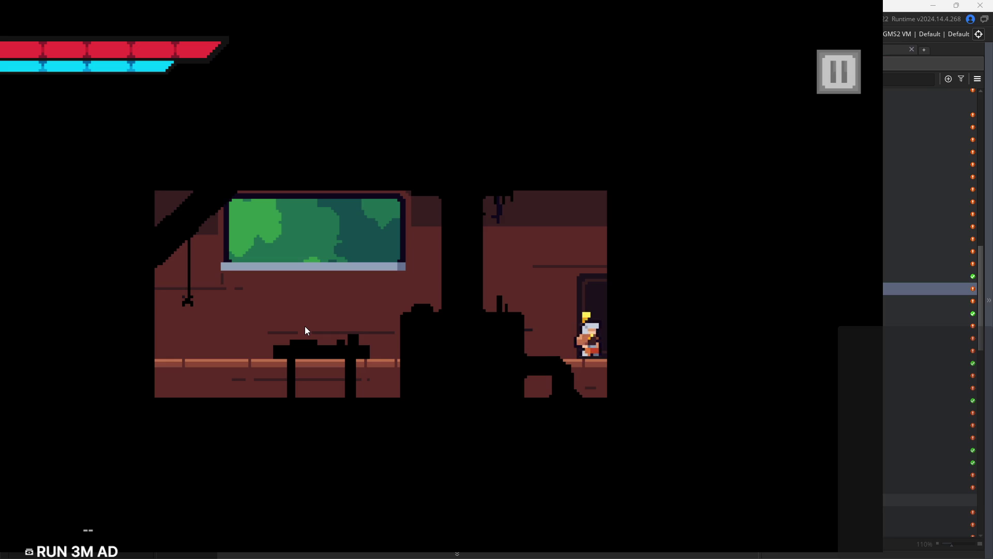
pyautogui.press('Left')
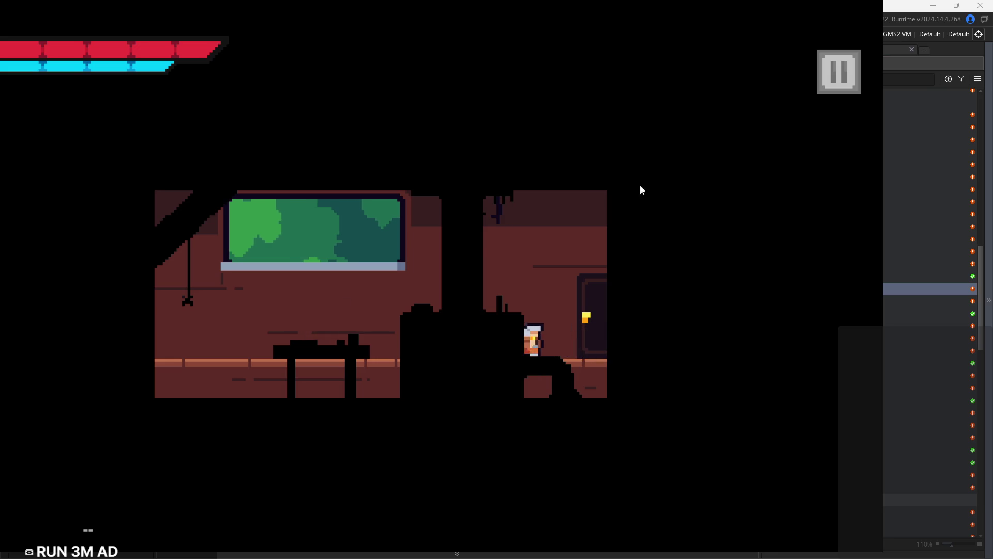
pyautogui.click(837, 93)
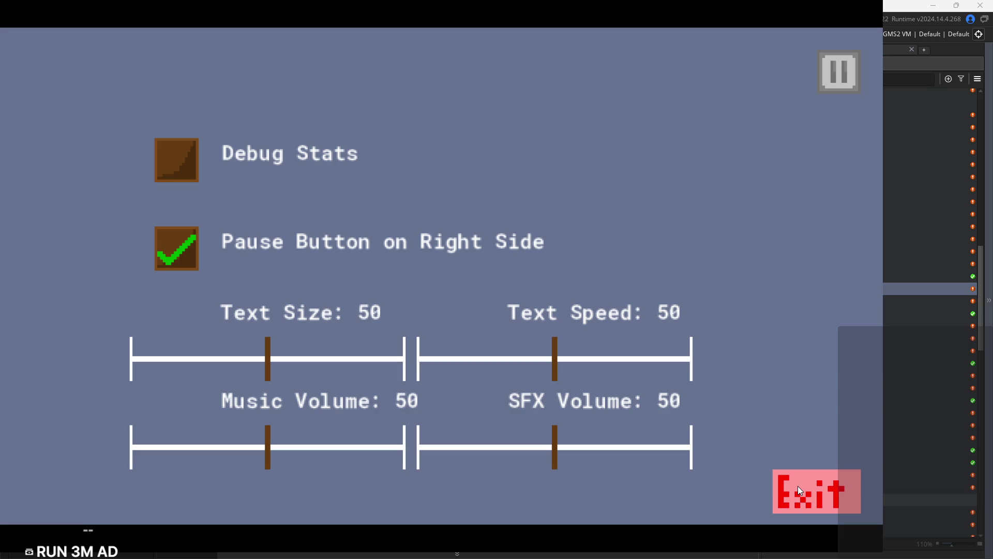
pyautogui.click(798, 486)
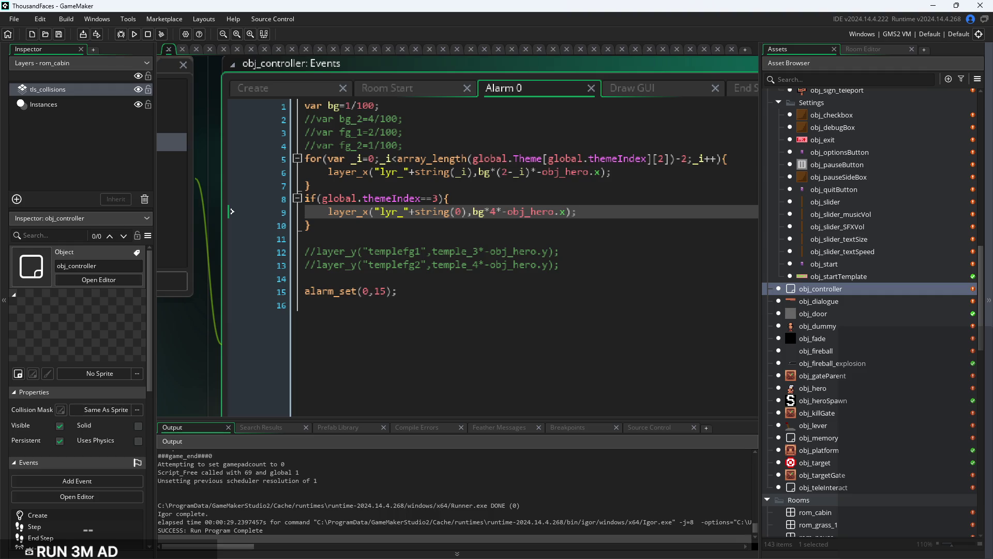
# Test-run and quit the game, then change line 9's bg*4* multiplier to bg*2*
pyautogui.click(134, 34)
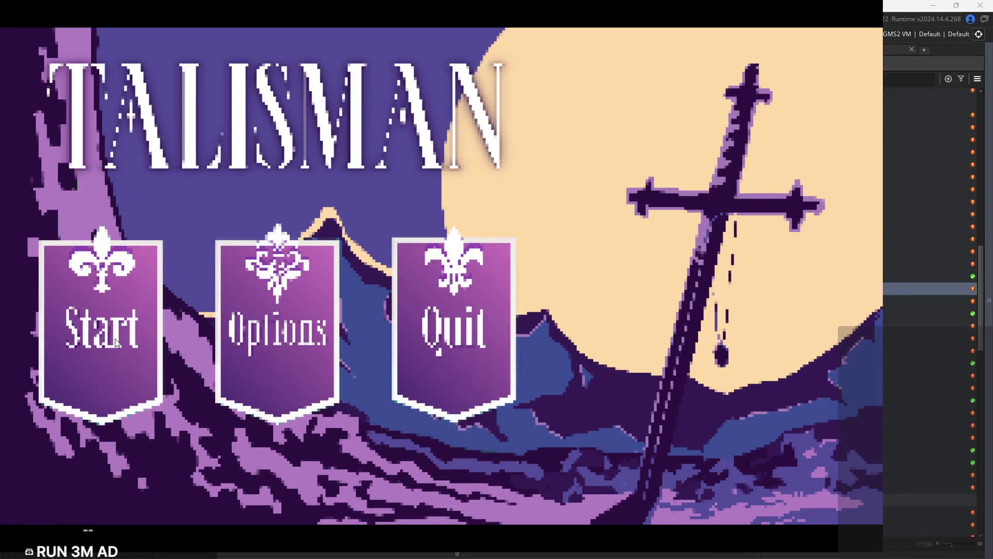
pyautogui.click(456, 316)
pyautogui.click(496, 212)
pyautogui.keyDown('ctrl'); pyautogui.scroll(1, 496, 212); pyautogui.keyUp('ctrl')
pyautogui.press('BackSpace')
pyautogui.write('2')
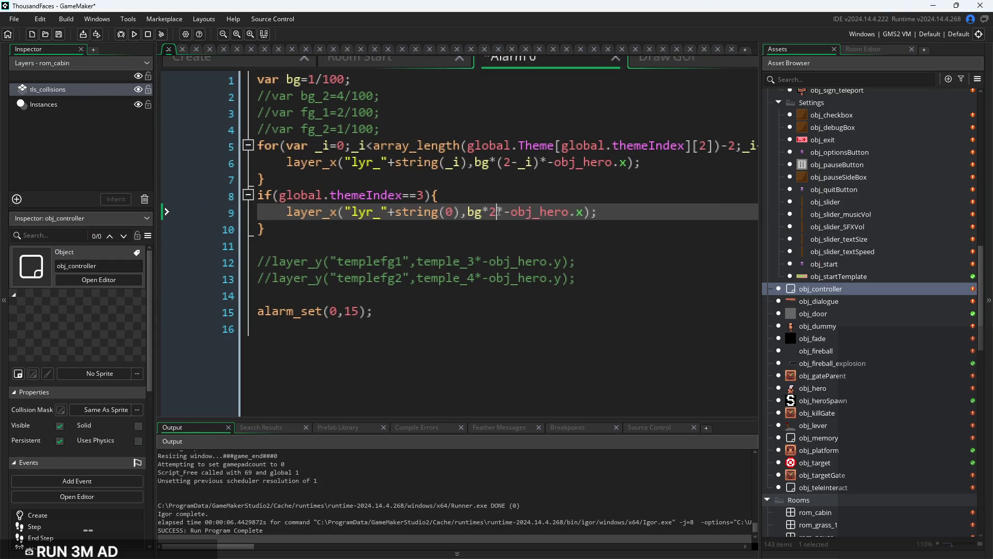
pyautogui.keyDown('ctrl'); pyautogui.scroll(-2, 665, 229); pyautogui.keyUp('ctrl')
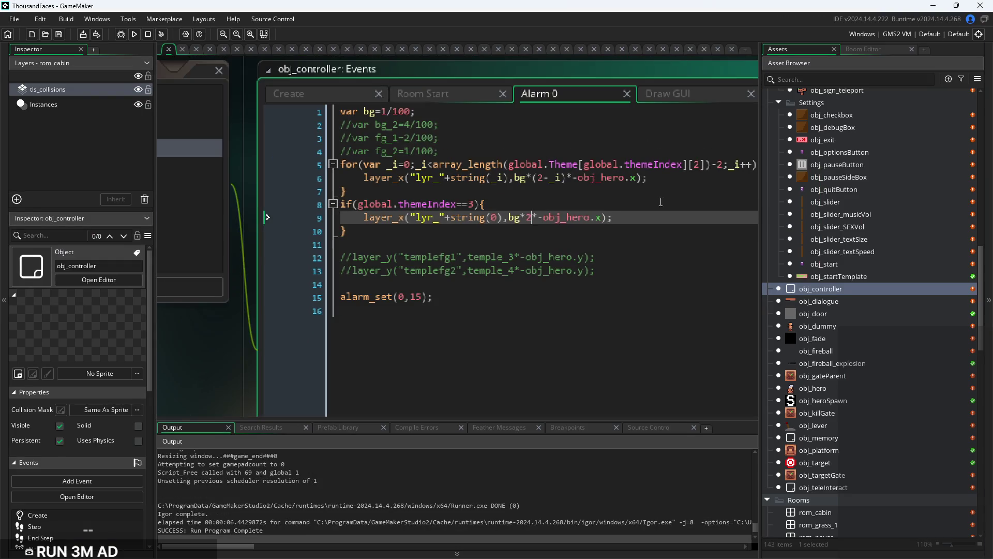
pyautogui.click(662, 242)
pyautogui.scroll(-3, 904, 296)
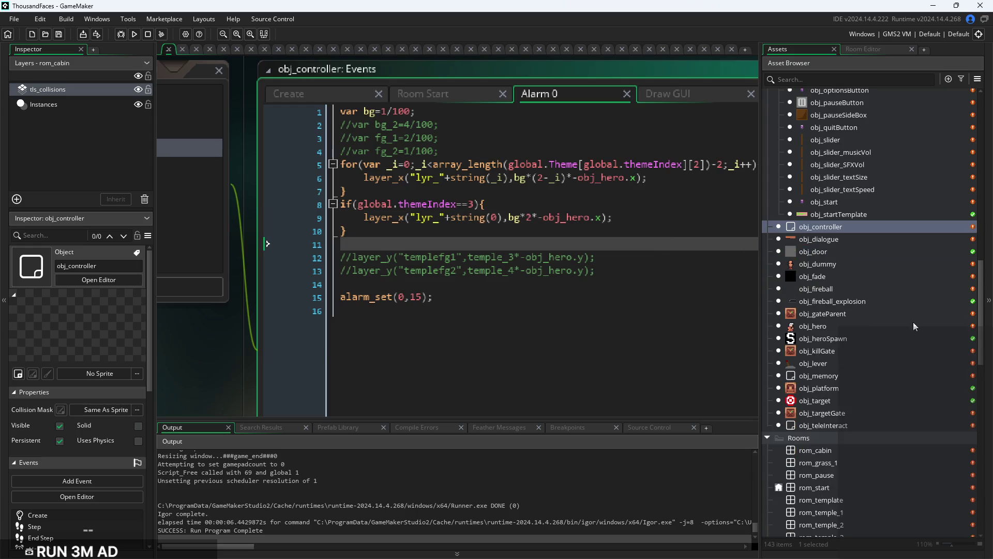
pyautogui.click(872, 264)
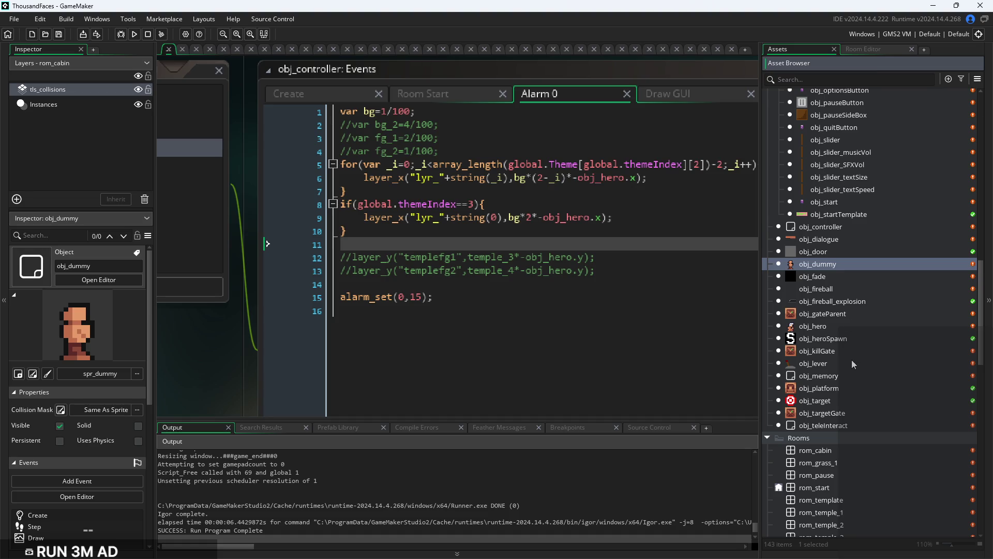
# Open obj_hero's object editor and view the rom_temple_4 room
pyautogui.click(852, 358)
pyautogui.doubleClick(856, 331)
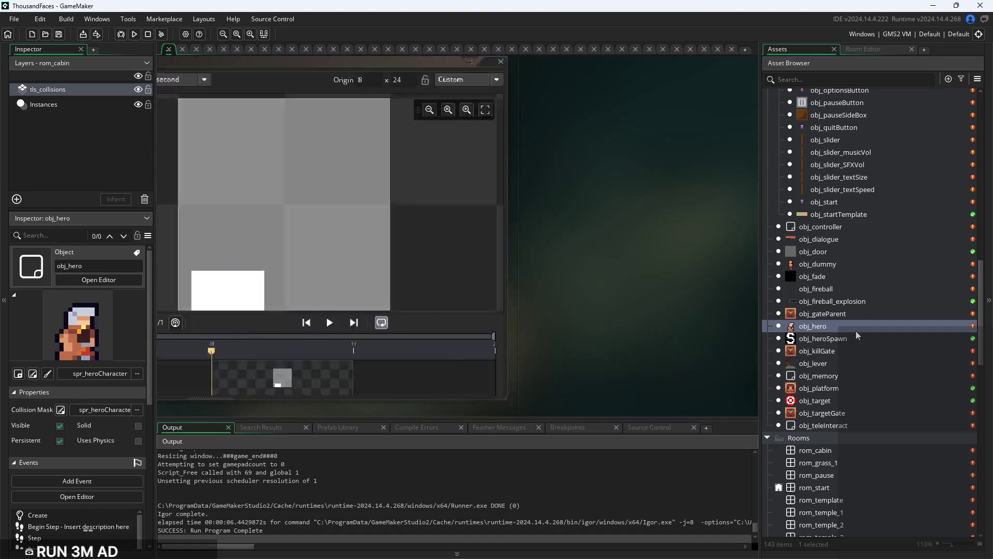
pyautogui.scroll(-5, 856, 331)
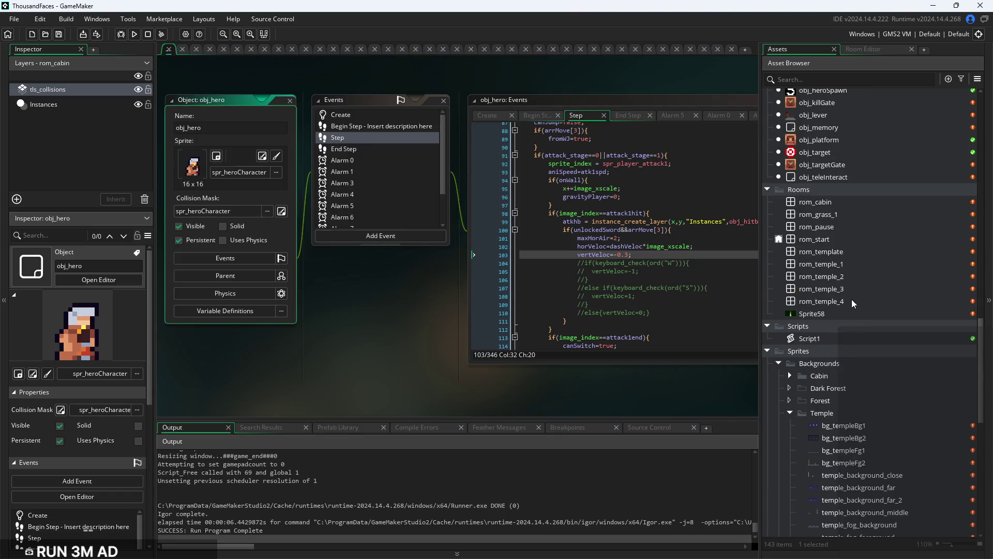
pyautogui.click(861, 302)
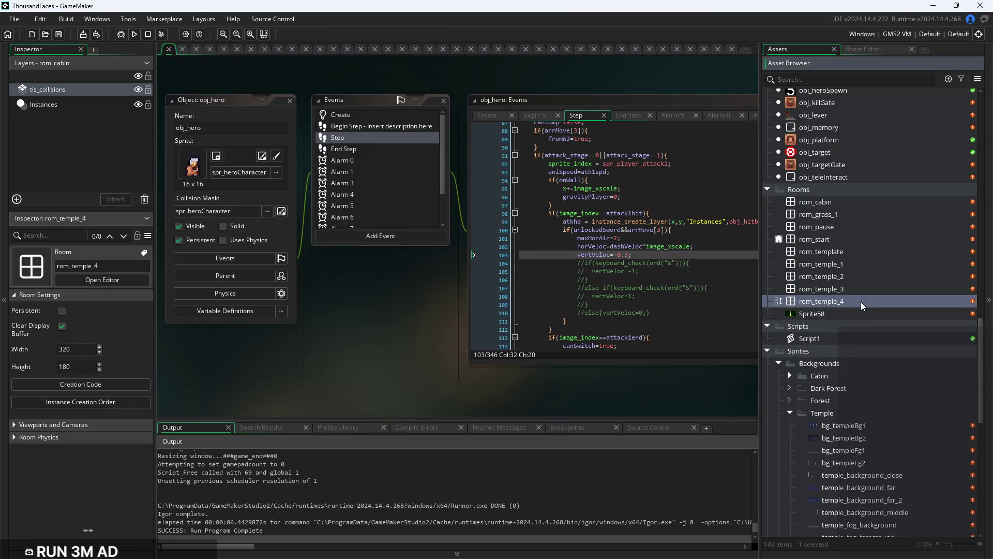
pyautogui.doubleClick(860, 302)
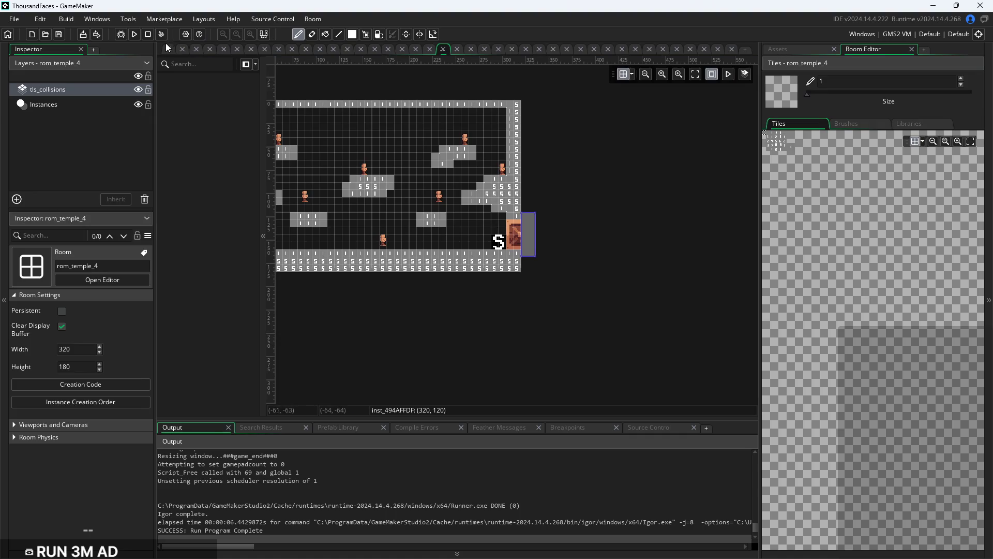
pyautogui.click(168, 48)
# View the rom_temple_2 room, then return to obj_hero's Step code
pyautogui.click(846, 288)
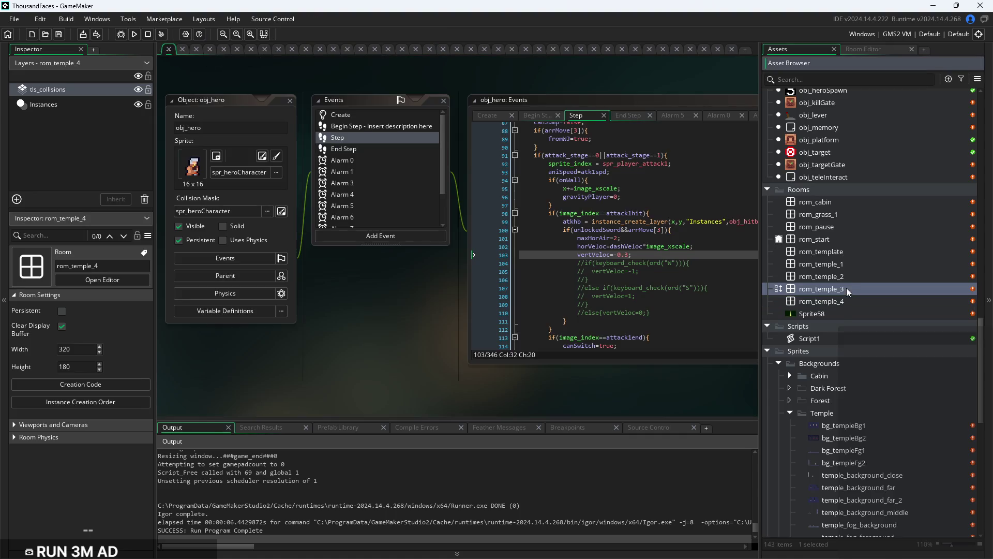
pyautogui.click(849, 278)
pyautogui.doubleClick(851, 273)
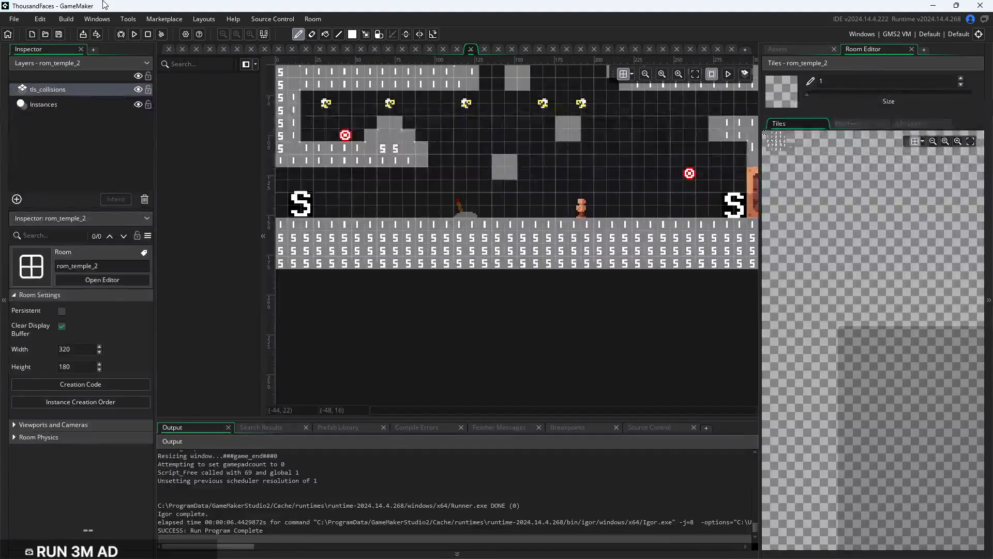
pyautogui.click(169, 49)
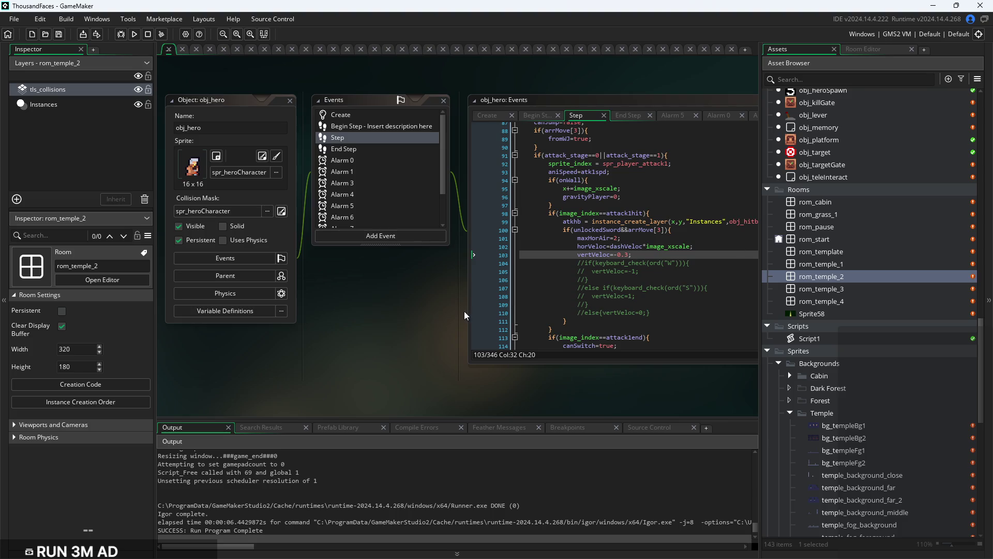
pyautogui.moveTo(459, 317); pyautogui.dragTo(451, 326)
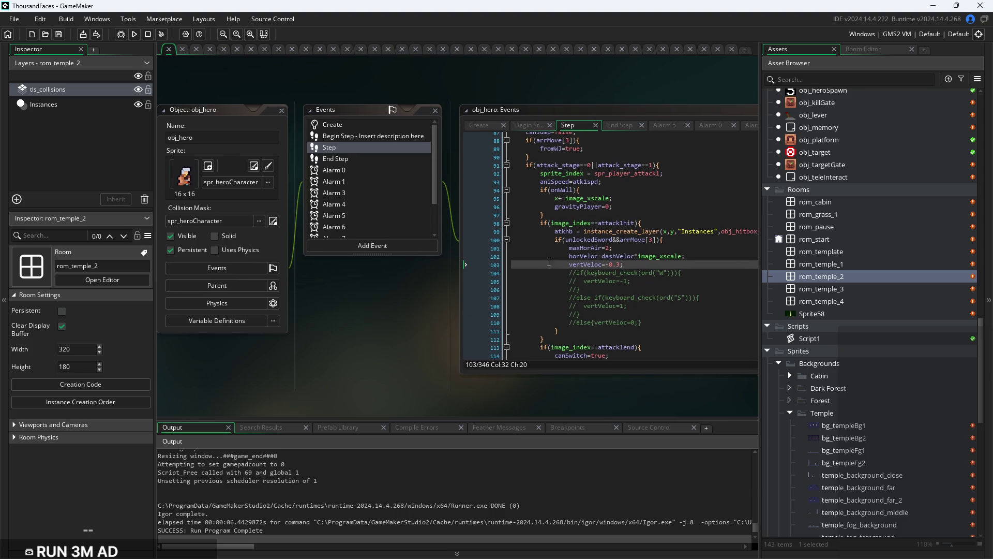
# Change obj_hero's attack vertVeloc on line 103 from -0.3 to -0.5, then open obj_teleInteract
pyautogui.moveTo(599, 378); pyautogui.dragTo(485, 367)
pyautogui.click(569, 312)
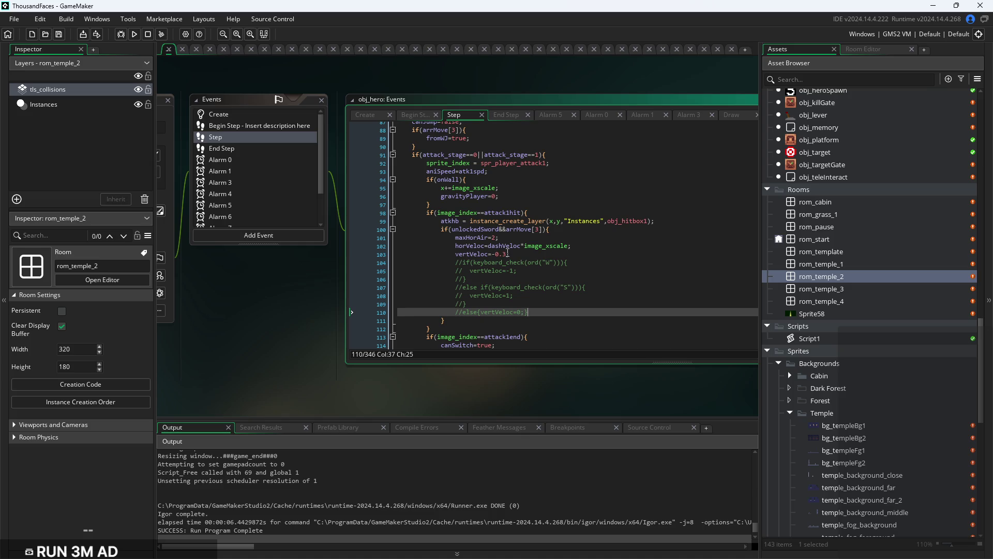
pyautogui.click(508, 253)
pyautogui.press('BackSpace')
pyautogui.write('5')
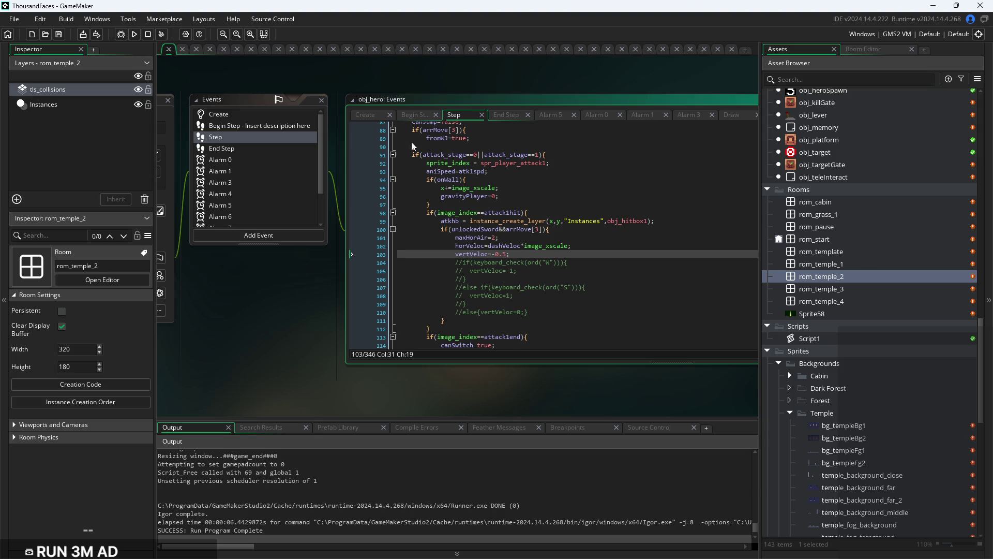
pyautogui.doubleClick(820, 178)
pyautogui.hscroll(5, 524, 205)
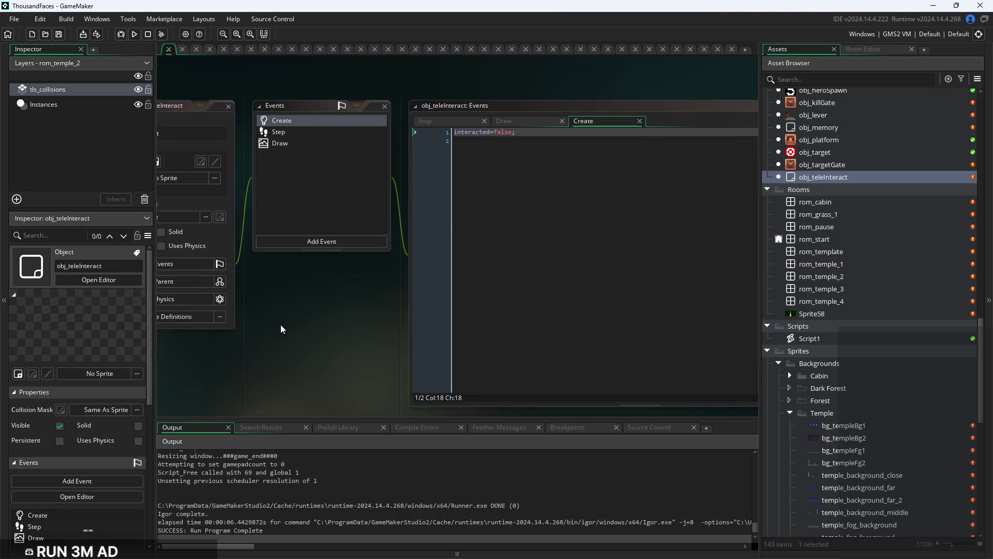
# Replace Create's false so line 1 reads interacted=place_meeting(x,y,obj_hero)
pyautogui.scroll(2, 384, 166)
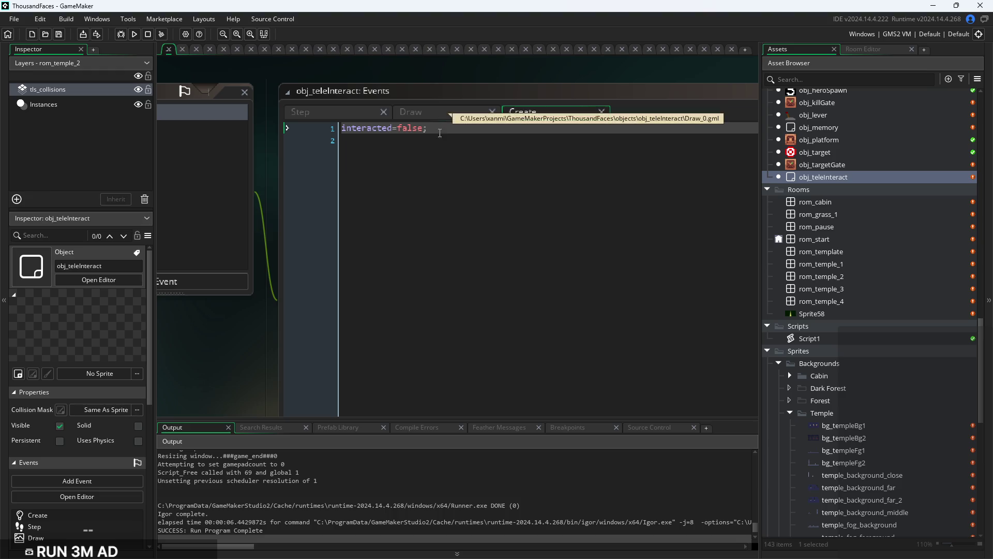
pyautogui.click(423, 129)
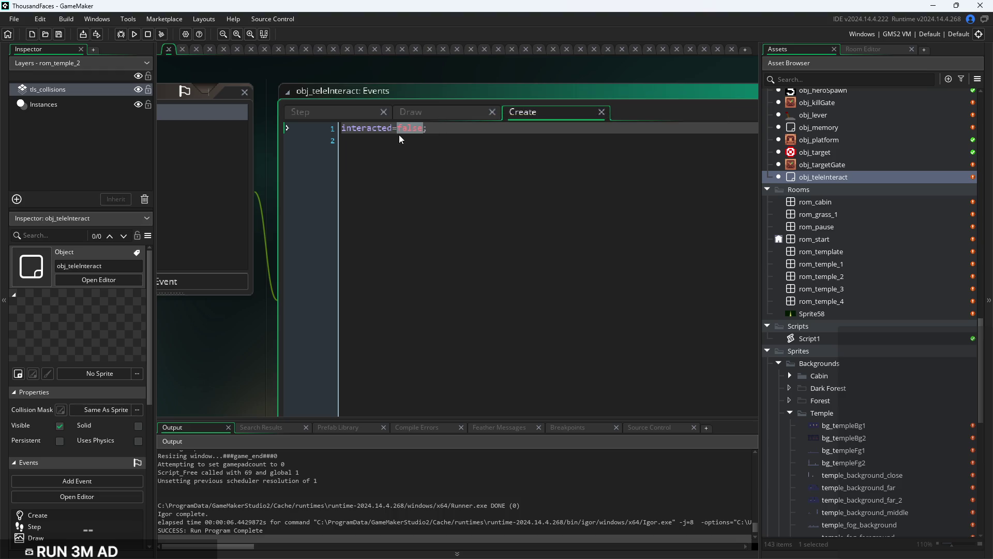
pyautogui.write('plac_')
pyautogui.press('BackSpace')
pyautogui.write('e_m')
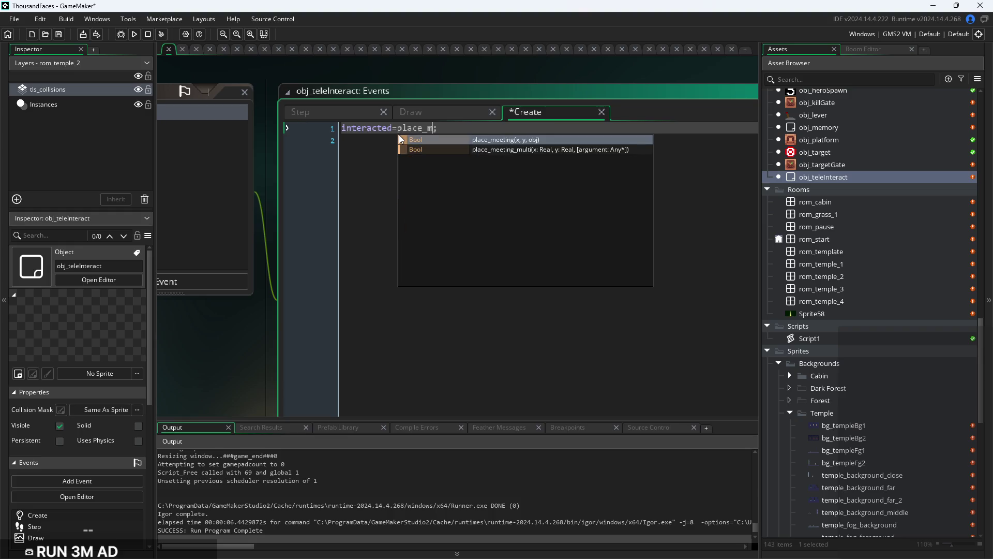
pyautogui.press('Return')
pyautogui.write('x,y,')
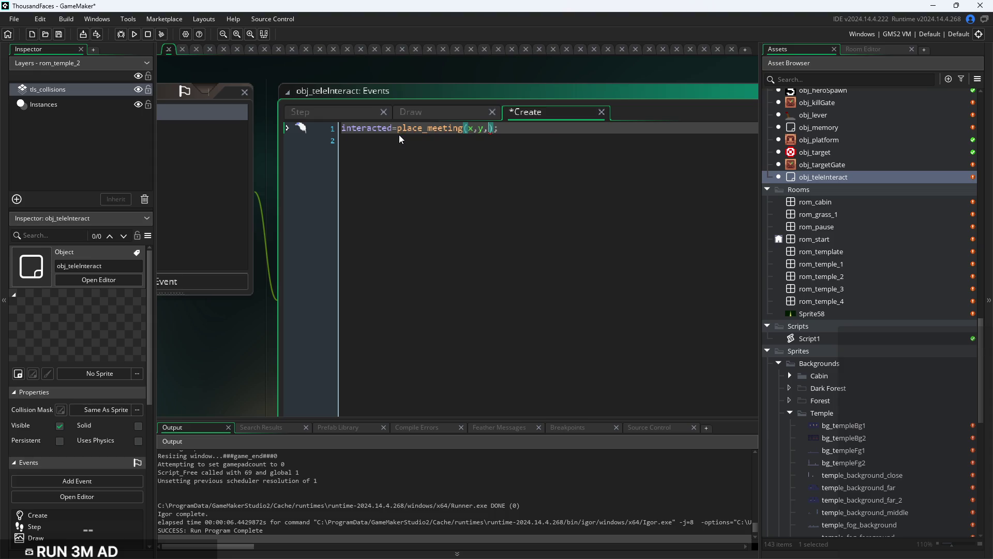
pyautogui.write('obj_h')
pyautogui.press('Return')
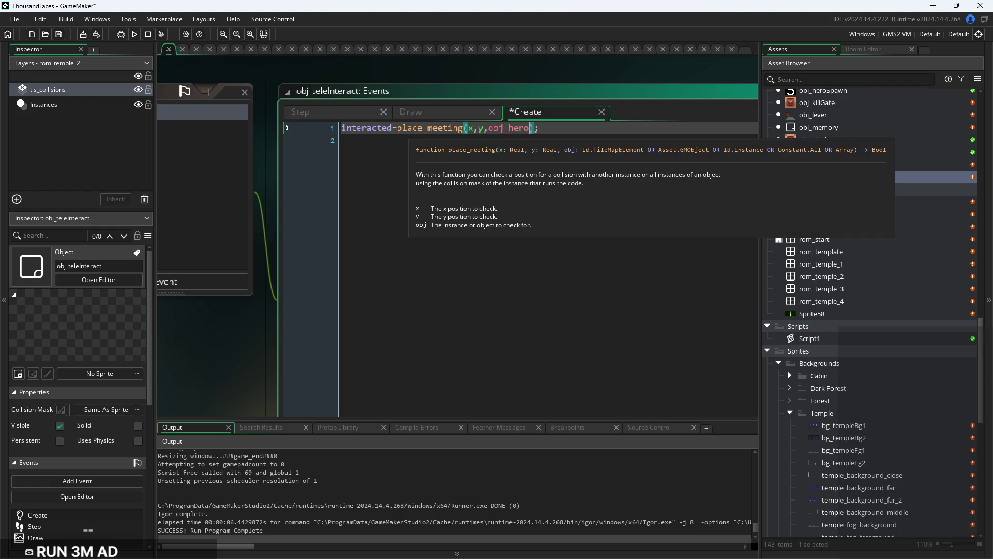
pyautogui.press('End')
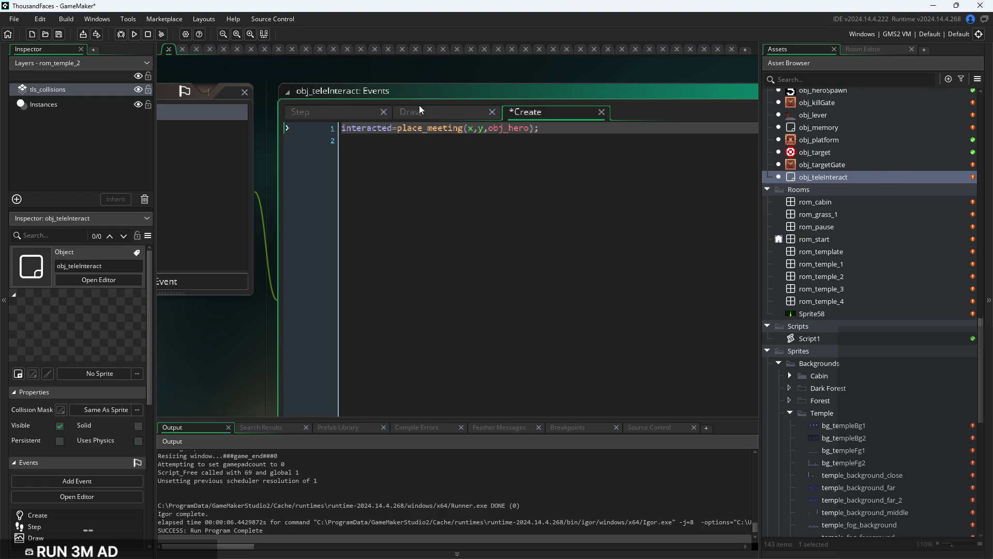
# Copy the place_meeting line into obj_teleInteract's Step event
pyautogui.hotkey('ctrl', 'a')
pyautogui.hotkey('ctrl', 'c')
pyautogui.click(202, 128)
pyautogui.hotkey('ctrl', 'v')
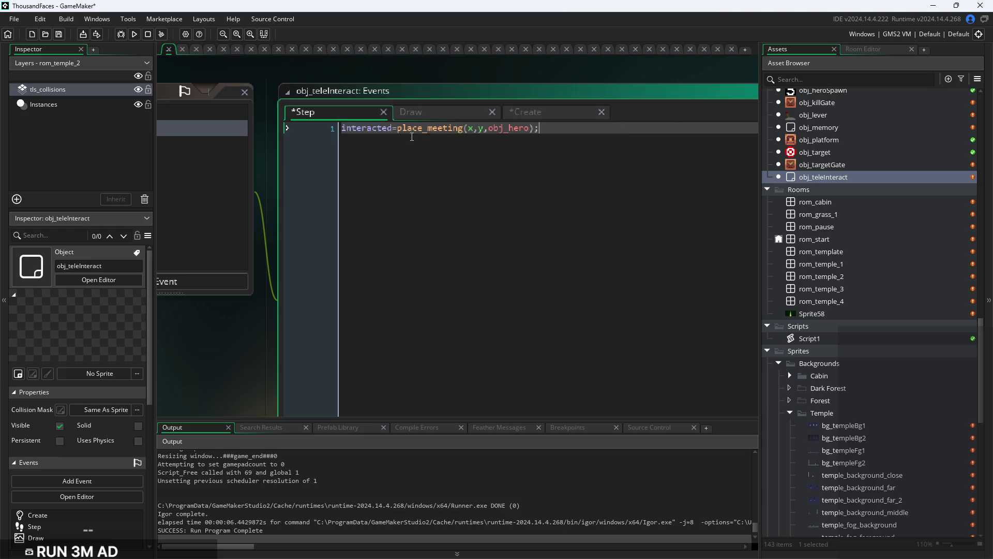
pyautogui.moveTo(470, 129)
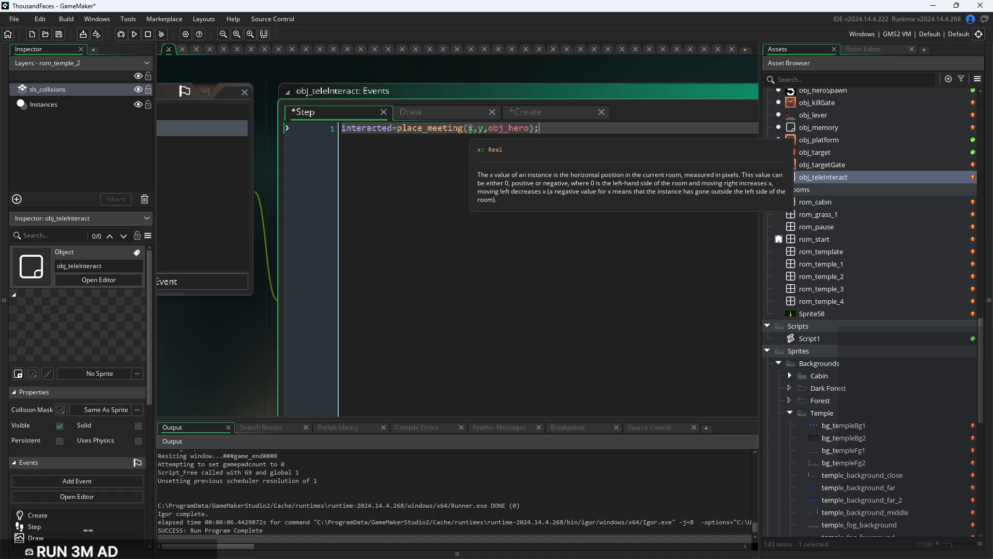
# Revert Create to interacted=false and rename Step's variable to interact
pyautogui.click(531, 112)
pyautogui.click(587, 129)
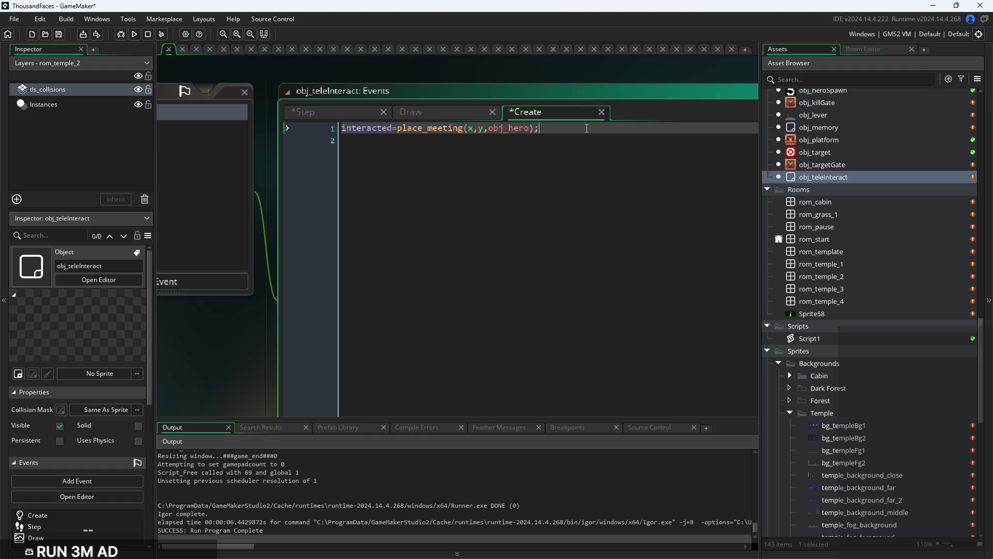
pyautogui.moveTo(535, 128); pyautogui.dragTo(403, 134)
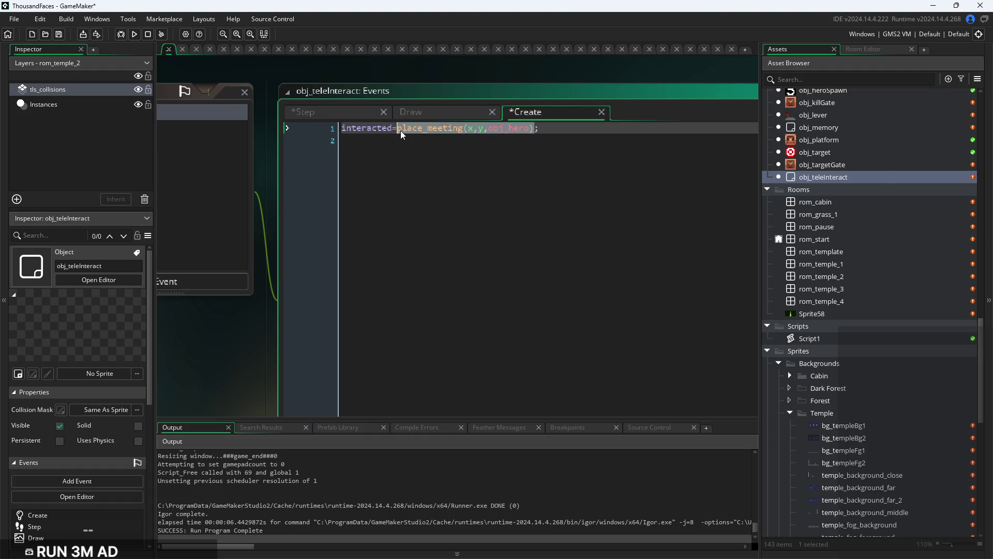
pyautogui.write('false;')
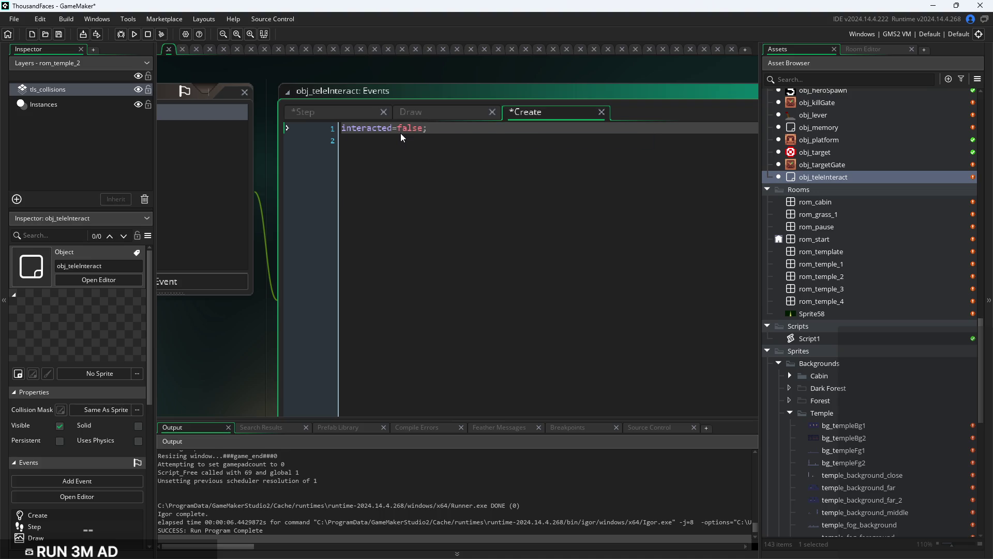
pyautogui.moveTo(392, 128); pyautogui.dragTo(383, 129)
pyautogui.hotkey('ctrl', 'Tab')
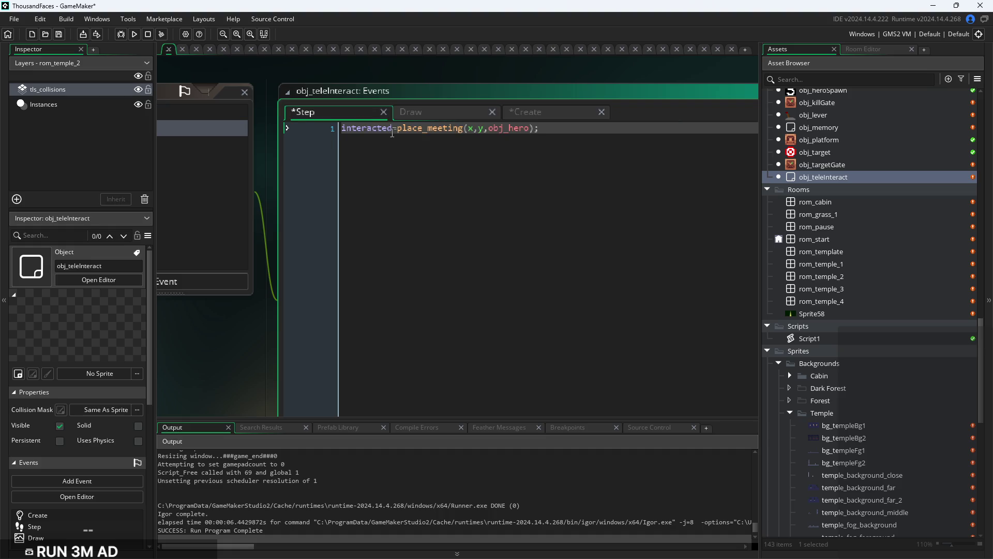
pyautogui.press('BackSpace')
pyautogui.press('BackSpace')
pyautogui.click(575, 129)
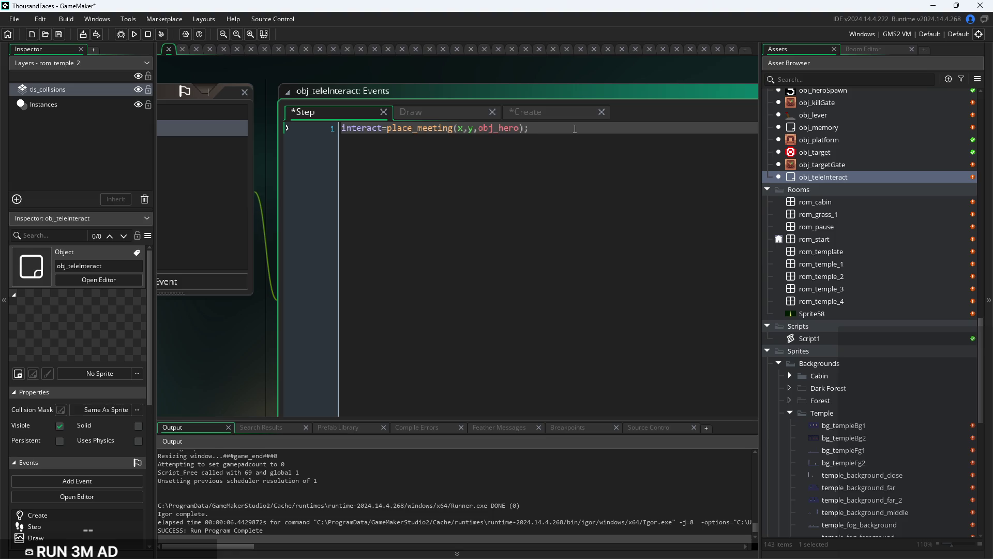
# Write an empty if(interact){ } block in obj_teleInteract's Draw event
pyautogui.click(448, 116)
pyautogui.write('if(in')
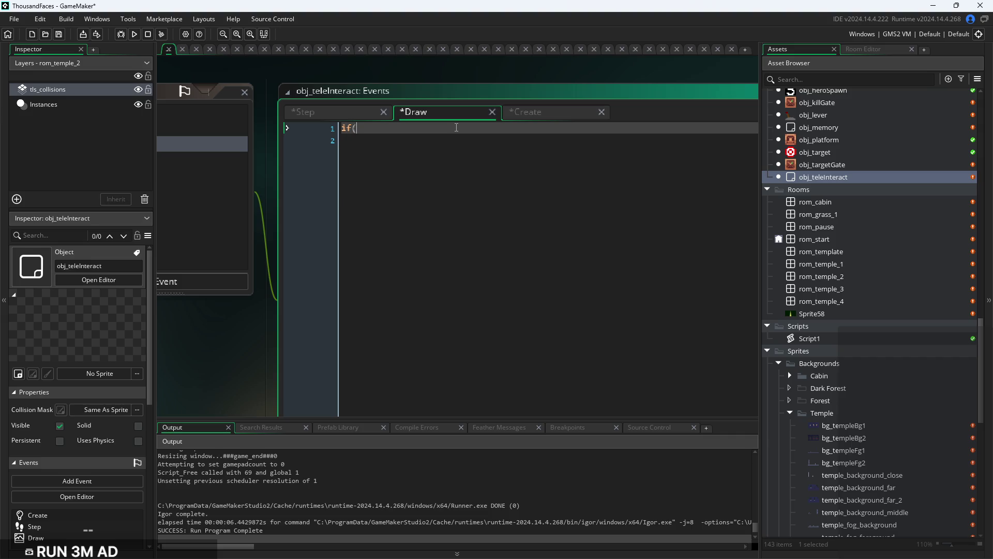
pyautogui.write('te')
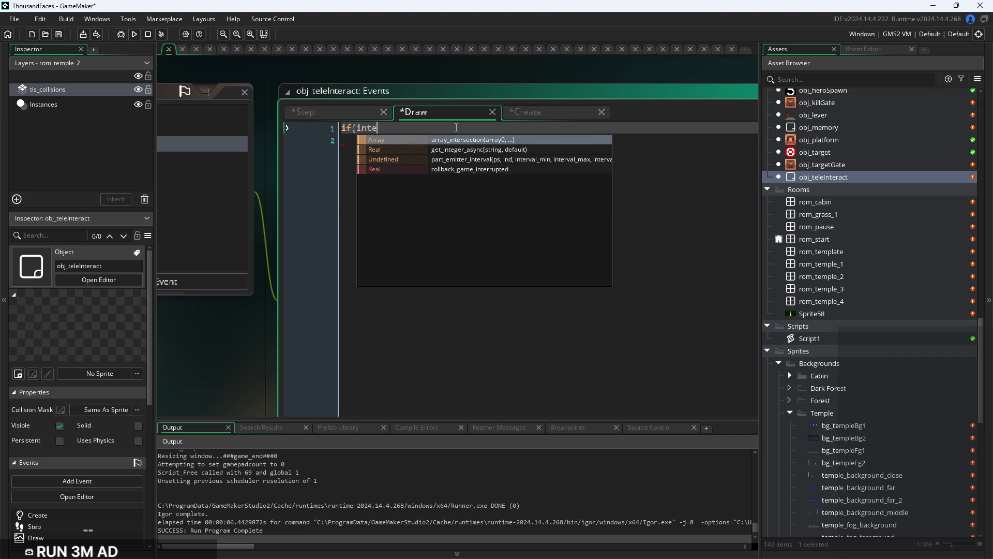
pyautogui.write('ract')
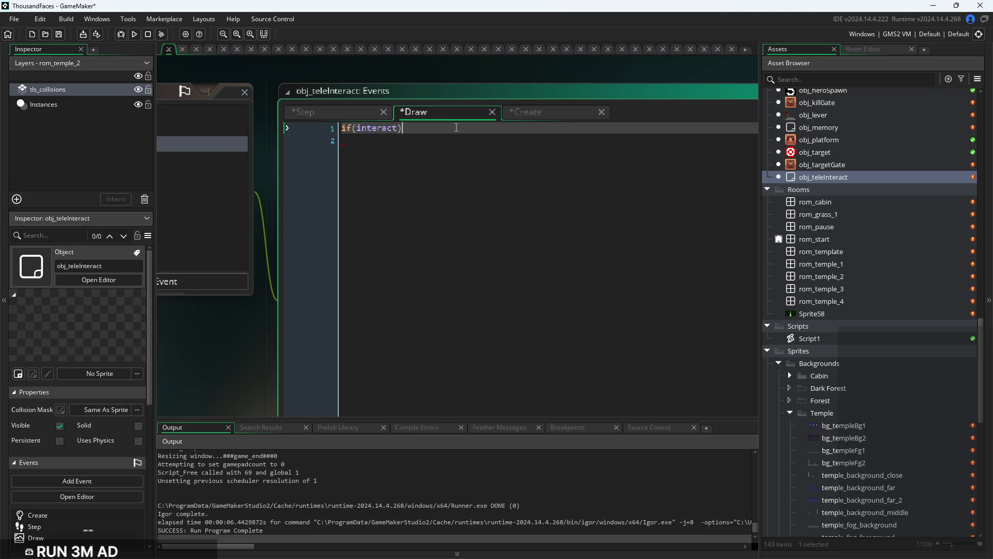
pyautogui.press('Return')
pyautogui.press('Return')
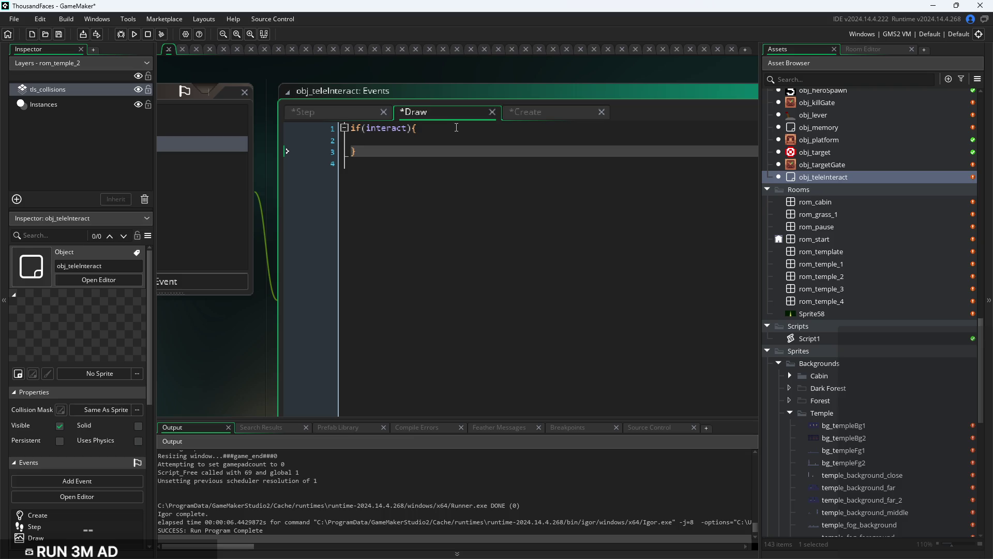
pyautogui.click(327, 117)
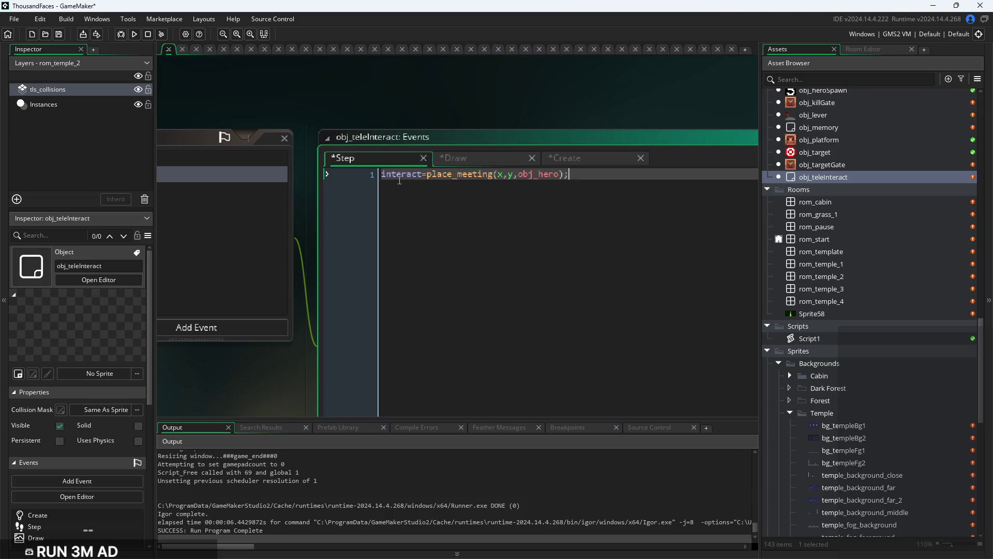
# Add prevint=interact as Step's first line, directly above the collision check
pyautogui.click(574, 182)
pyautogui.press('Return')
pyautogui.press('Return')
pyautogui.press('Return')
pyautogui.press('Up')
pyautogui.press('Up')
pyautogui.press('Up')
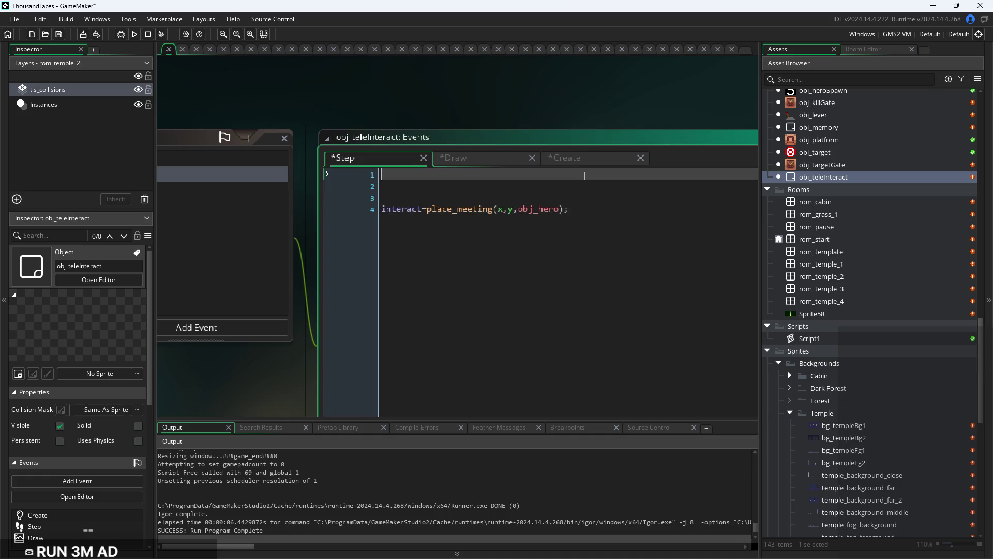
pyautogui.write('prev')
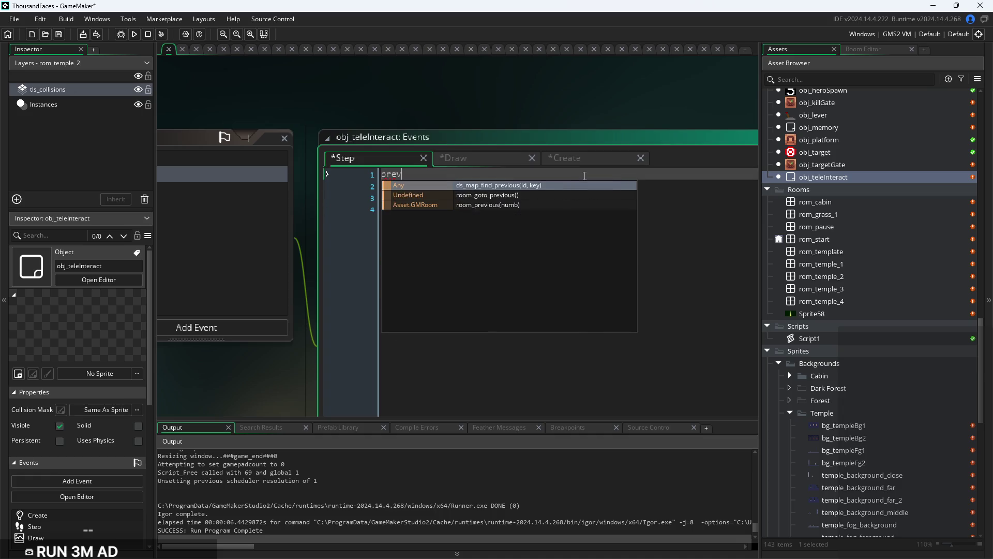
pyautogui.write('int')
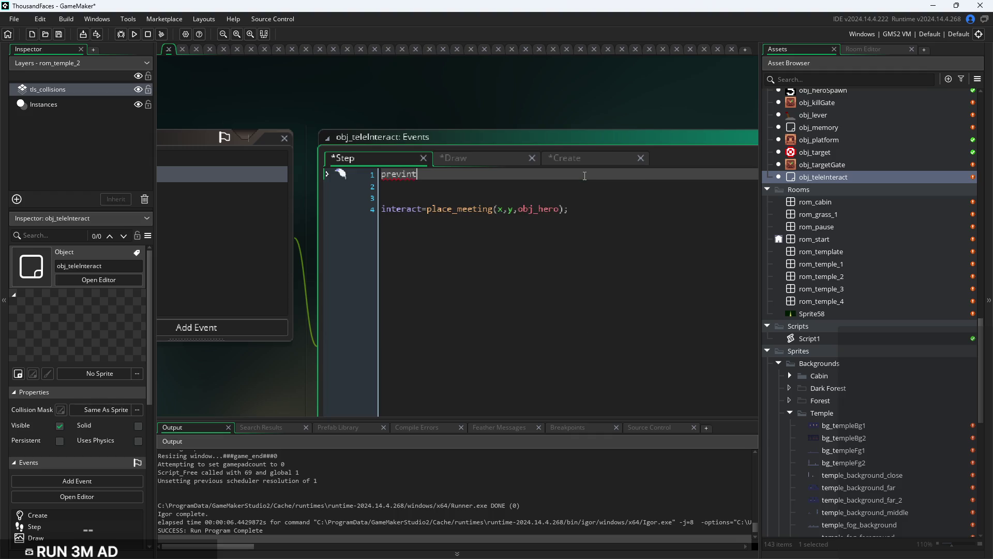
pyautogui.write('=inte')
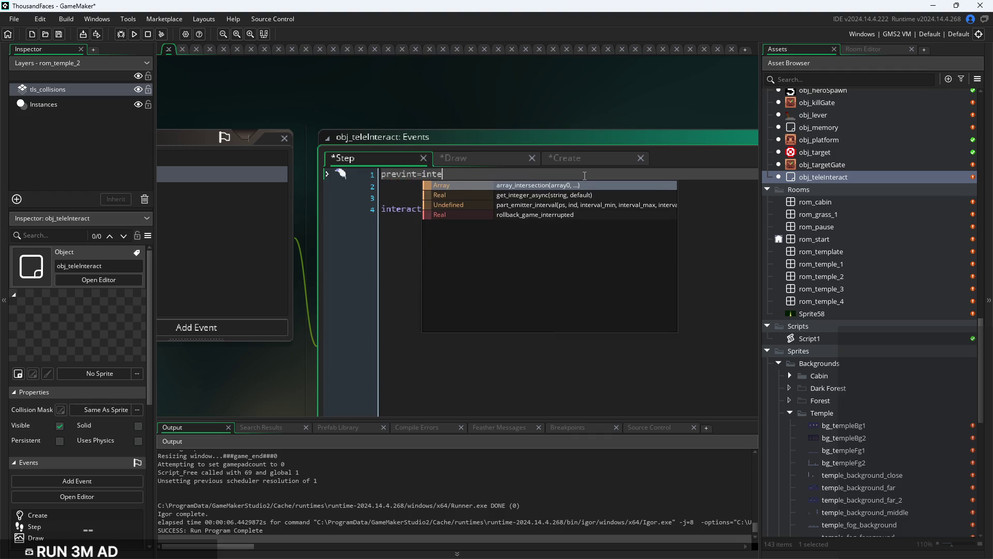
pyautogui.write('ract;')
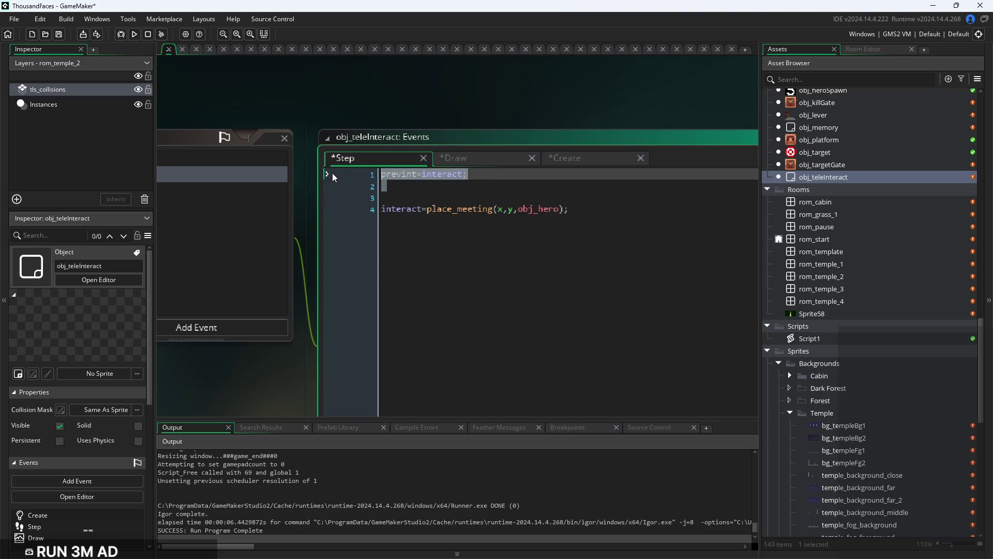
pyautogui.click(325, 185)
pyautogui.press('Delete')
pyautogui.press('BackSpace')
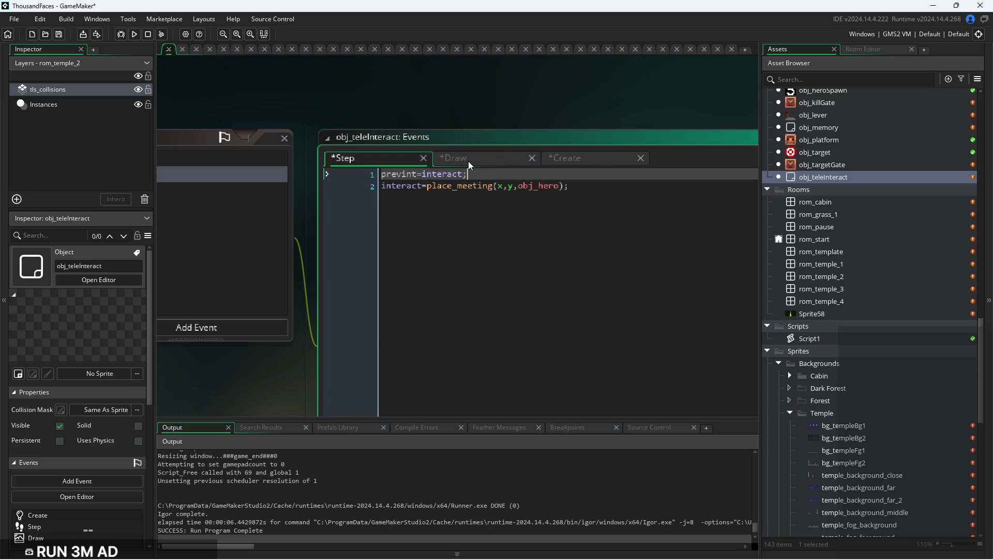
# Copy the prevint=interact line into the Create code
pyautogui.click(342, 179)
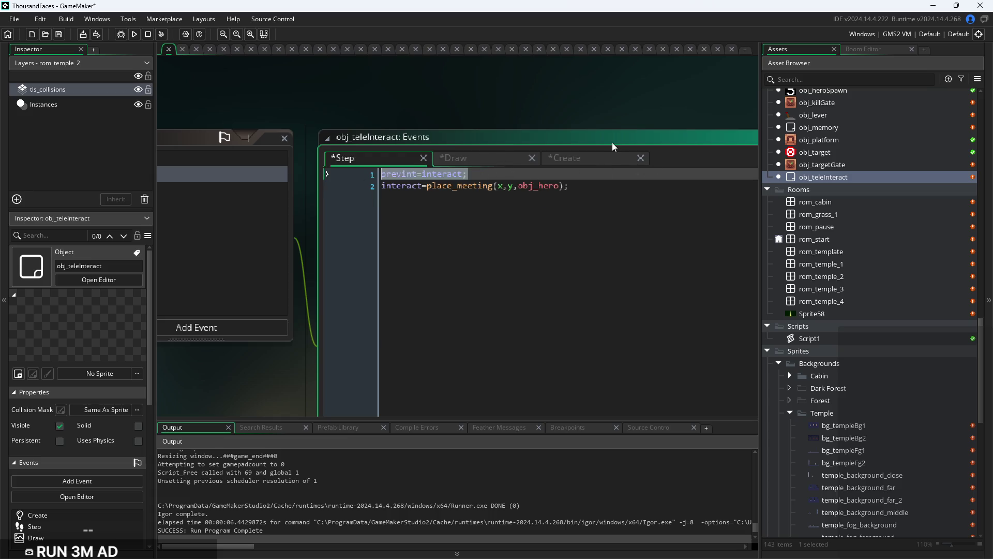
pyautogui.click(605, 157)
pyautogui.click(594, 181)
pyautogui.hotkey('ctrl', 'v')
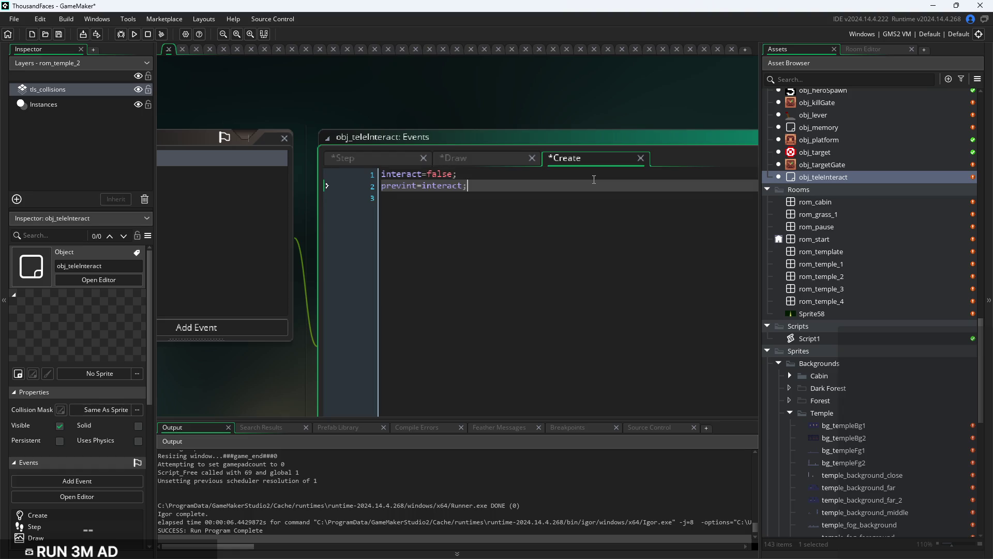
pyautogui.click(342, 157)
pyautogui.hotkey('ctrl', 'v')
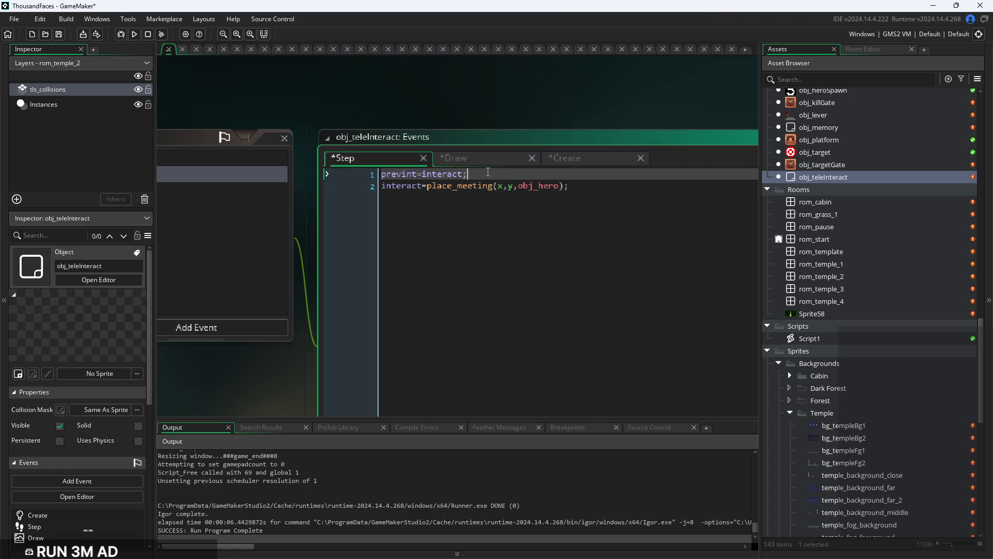
# Start an if( statement on a new line below Step's collision check
pyautogui.click(642, 194)
pyautogui.press('Return')
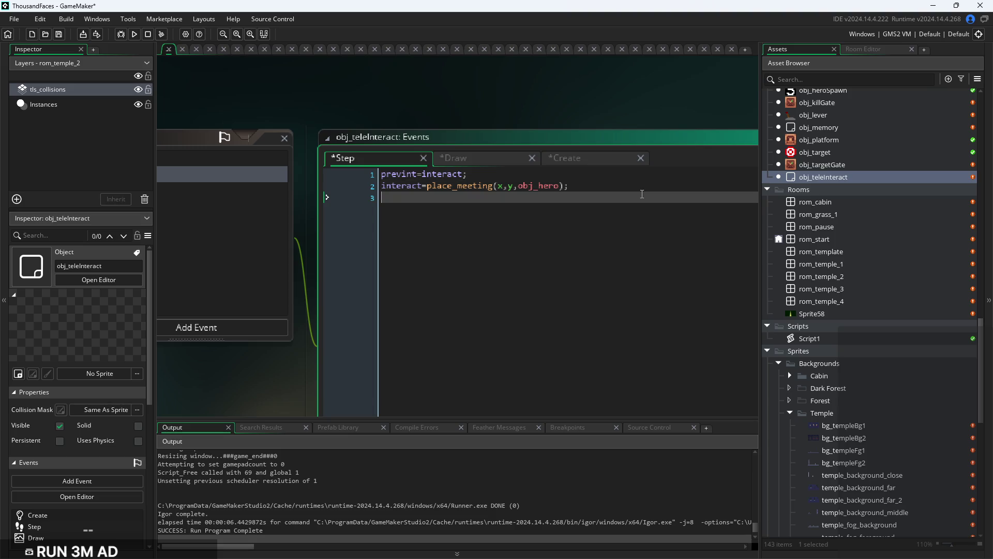
pyautogui.write('if)')
pyautogui.press('BackSpace')
pyautogui.press('BackSpace')
pyautogui.press('BackSpace')
pyautogui.write('if(')
# Shorten the variable interact to int in the Step, Create and Draw code
pyautogui.moveTo(423, 186); pyautogui.dragTo(406, 189)
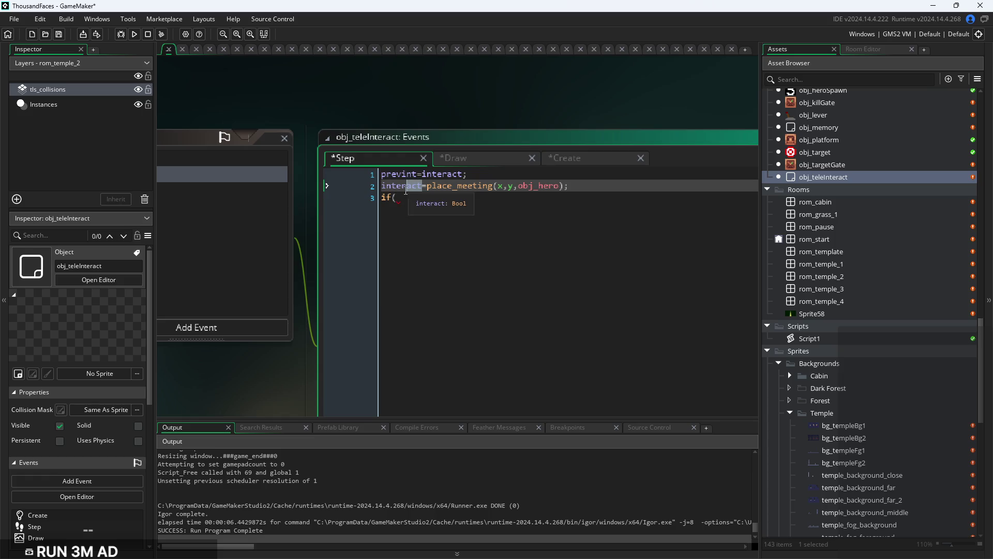
pyautogui.click(580, 159)
pyautogui.moveTo(427, 174)
pyautogui.mouseDown()
pyautogui.moveTo(398, 175)
pyautogui.moveTo(423, 179)
pyautogui.mouseUp()
pyautogui.press('BackSpace')
pyautogui.click(457, 165)
pyautogui.press('BackSpace')
pyautogui.click(342, 157)
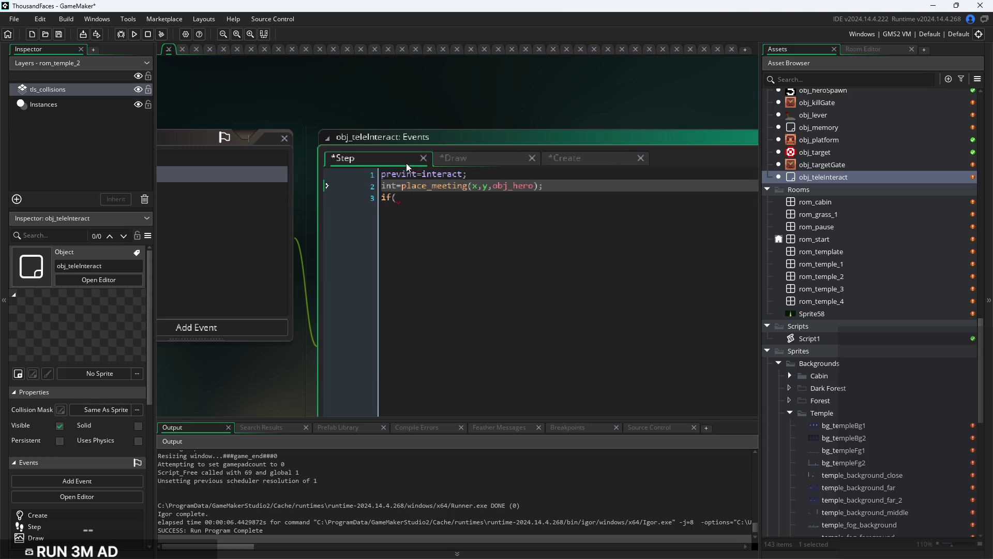
# Complete Step line 3 as an if(int==prevint){ } block with an empty body
pyautogui.click(420, 197)
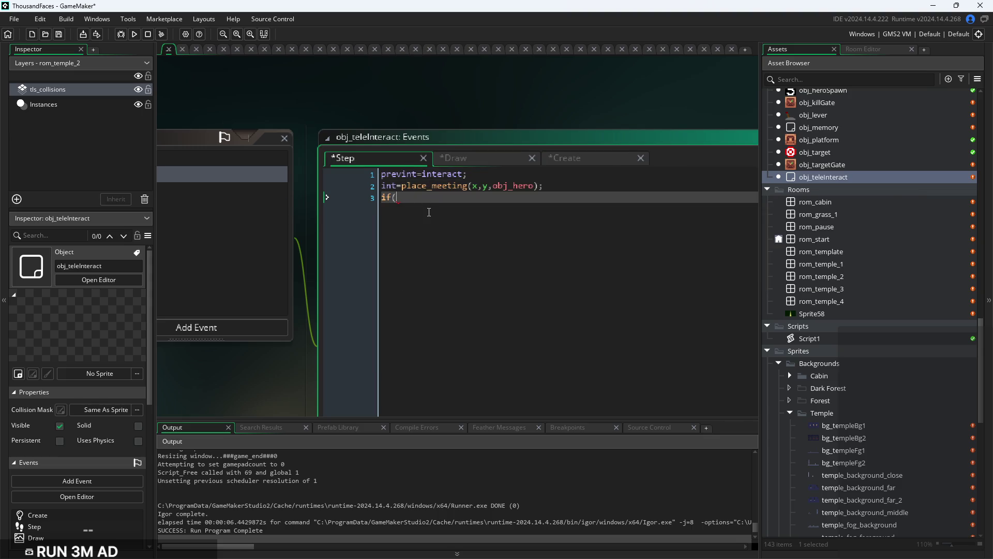
pyautogui.write('int==pr')
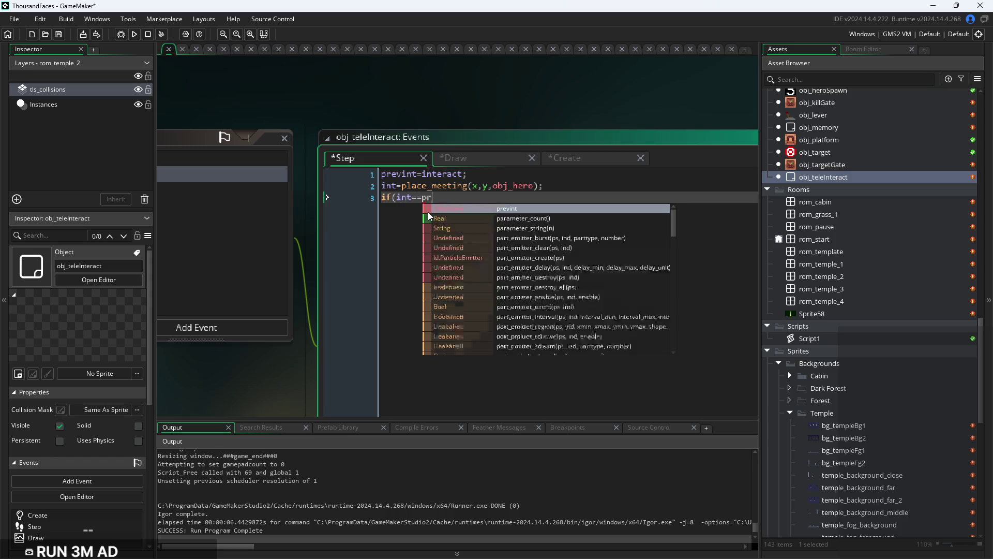
pyautogui.press('Return')
pyautogui.write('){')
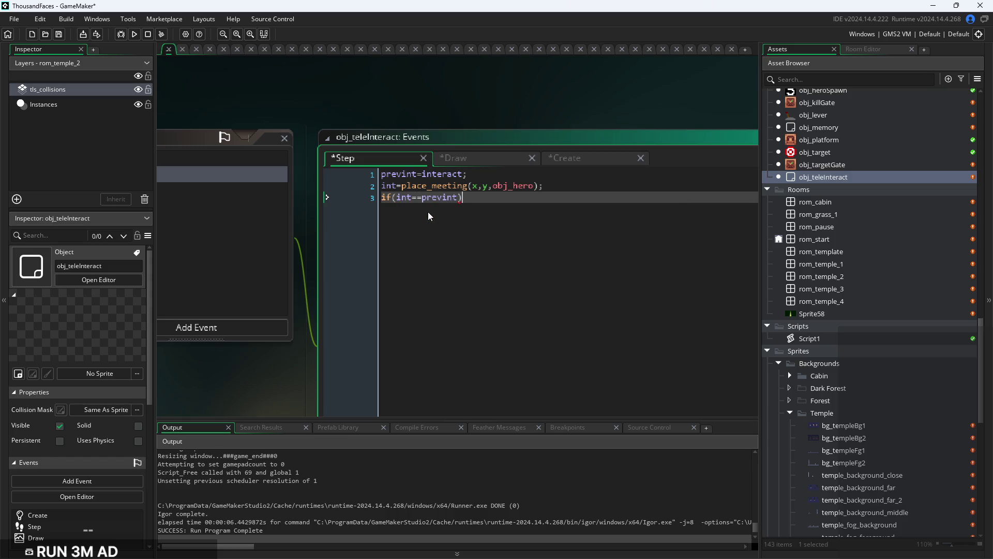
pyautogui.press('Return')
pyautogui.press('Return')
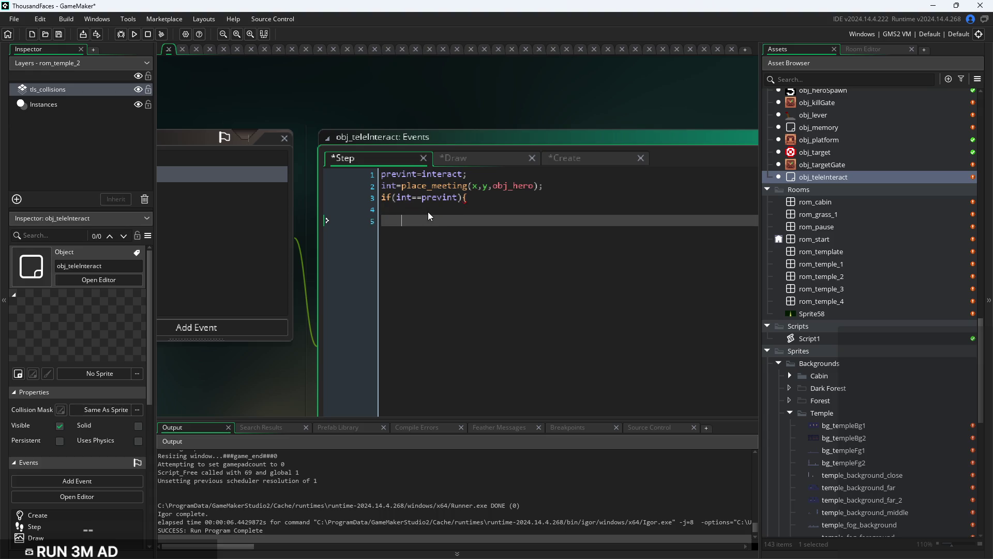
pyautogui.press('Return')
pyautogui.press('Return')
pyautogui.press('Return')
pyautogui.write('}')
# Nest an indented empty if(int){ } block inside the if(int==prevint) block
pyautogui.press('Up')
pyautogui.press('Up')
pyautogui.press('Up')
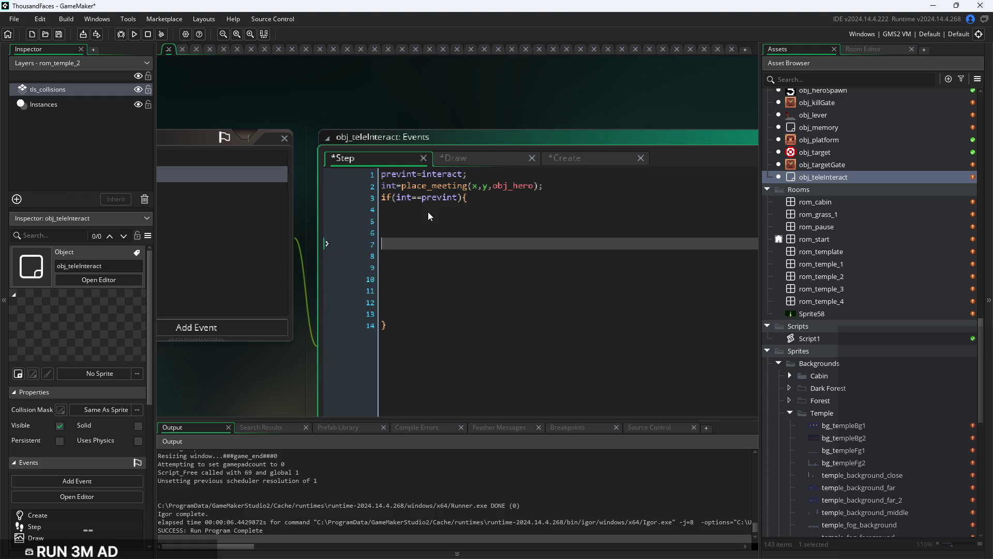
pyautogui.press('Tab')
pyautogui.write('if(')
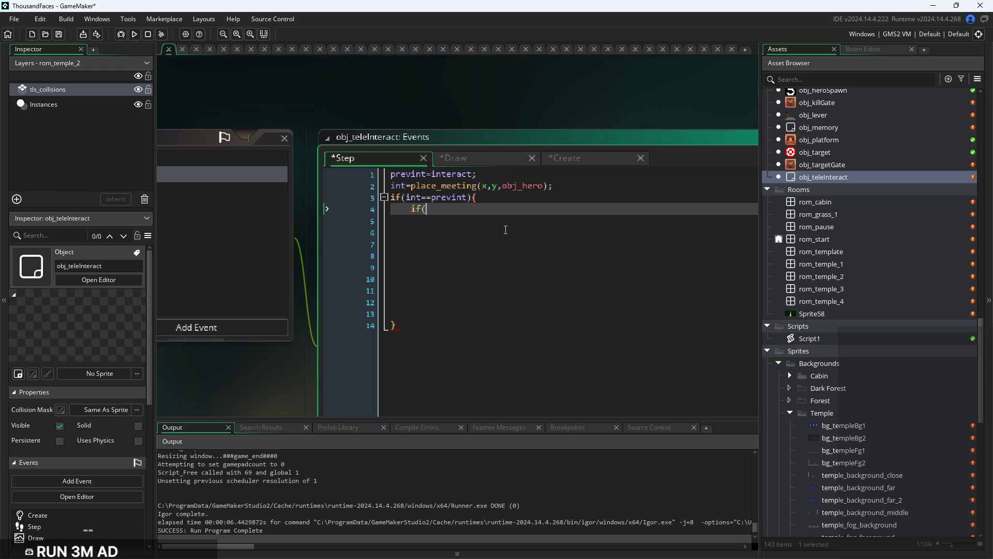
pyautogui.write('int==2')
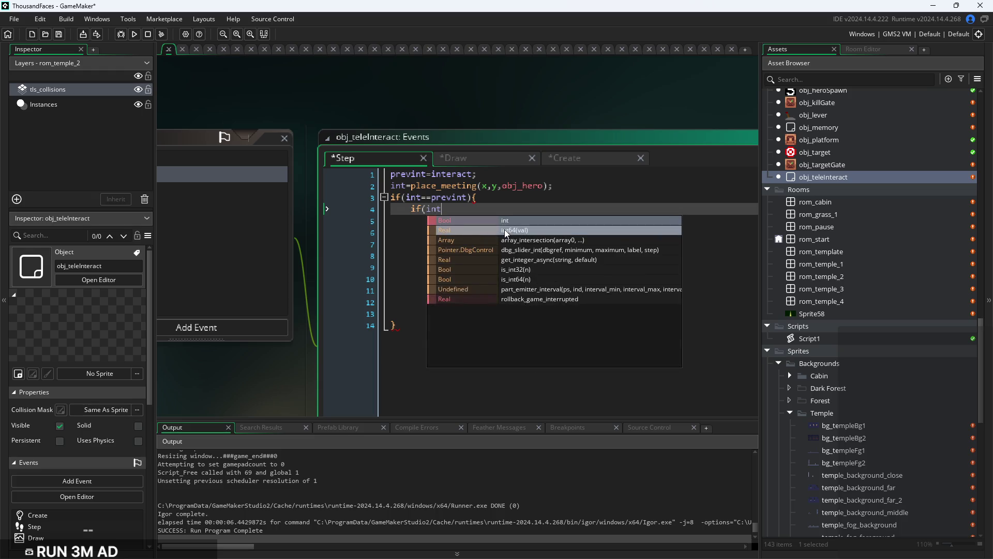
pyautogui.press('BackSpace')
pyautogui.press('BackSpace')
pyautogui.press('BackSpace')
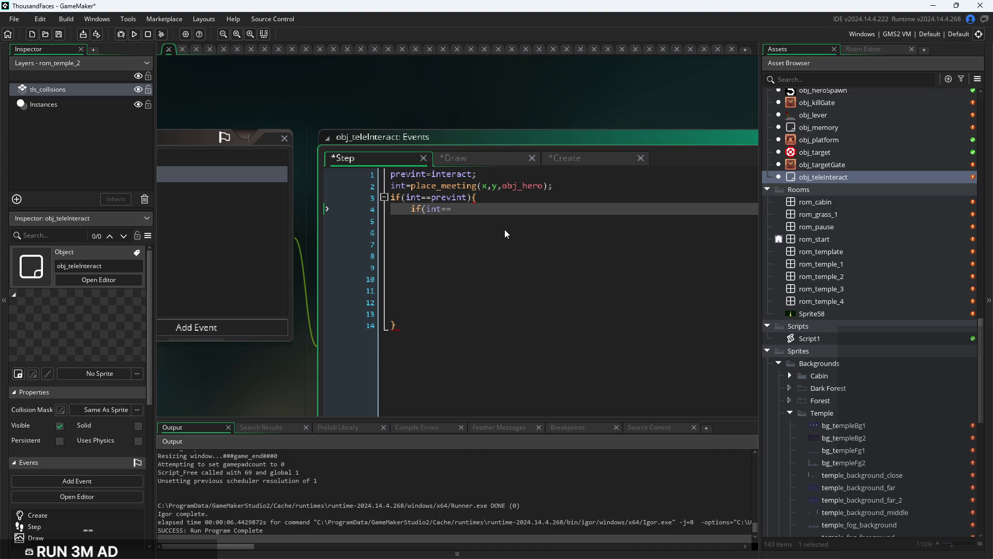
pyautogui.write(')P')
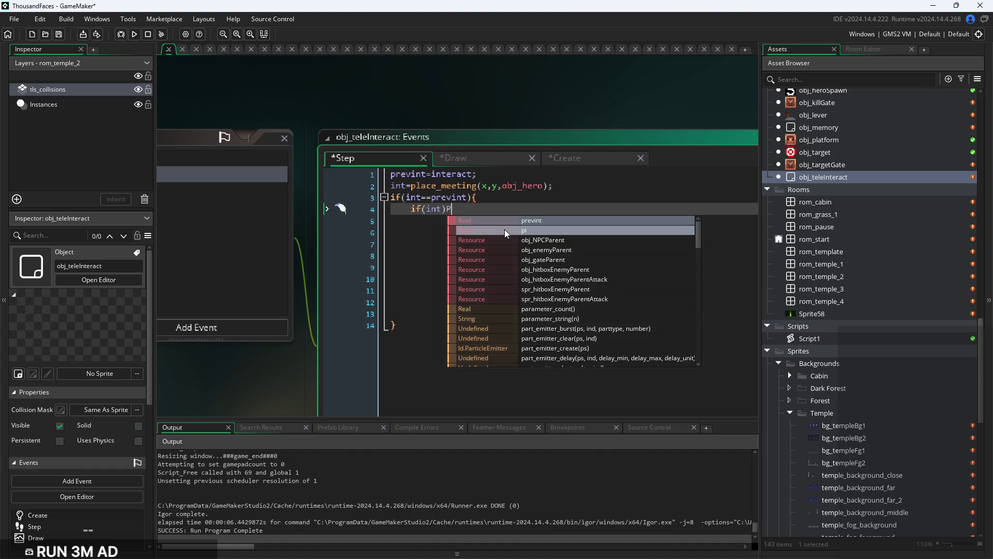
pyautogui.write('{')
pyautogui.press('Return')
pyautogui.press('Return')
pyautogui.press('BackSpace')
pyautogui.write('}')
pyautogui.press('Down')
pyautogui.press('Down')
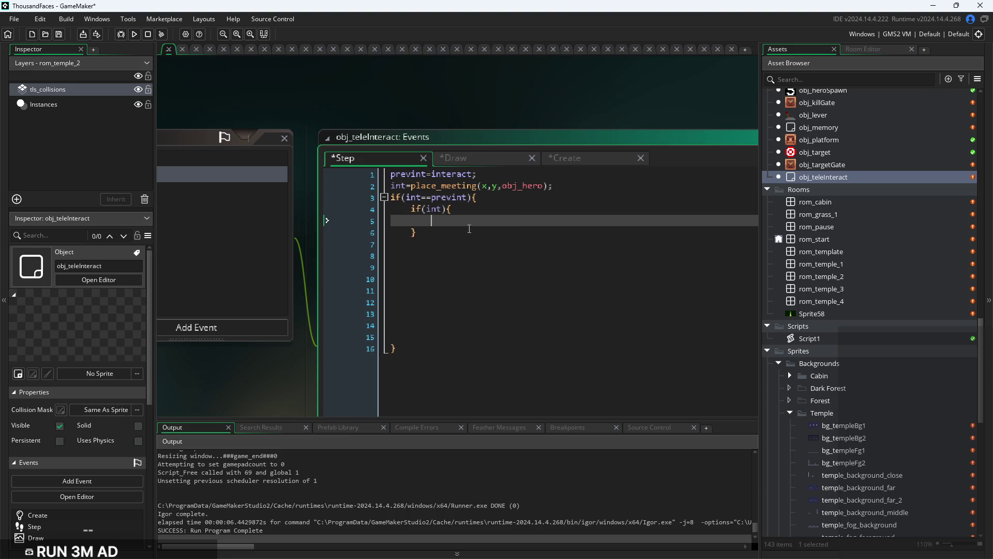
pyautogui.scroll(-2, 635, 233)
pyautogui.scroll(1, 635, 233)
pyautogui.press('Up')
pyautogui.press('Up')
pyautogui.press('Up')
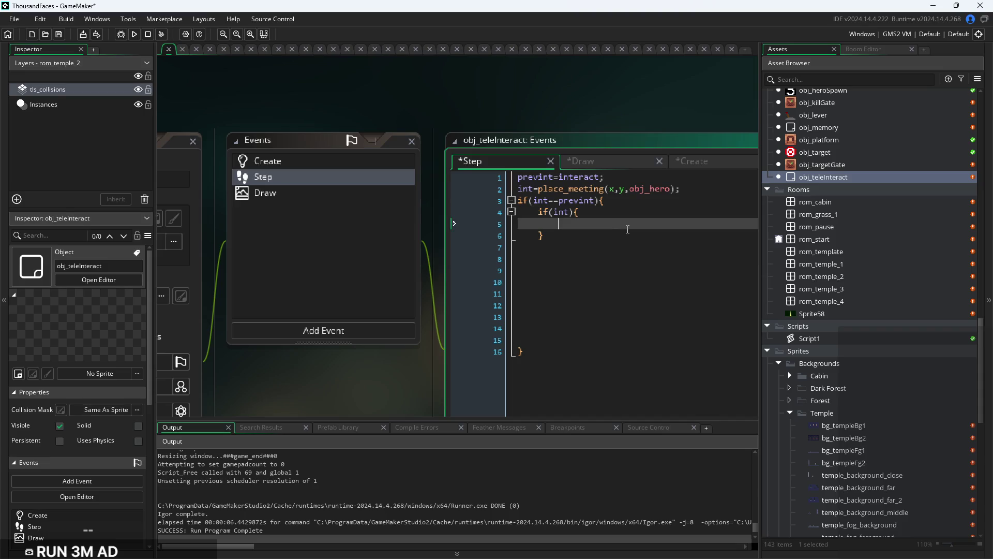
# Add index=0; on line 3 of obj_teleInteract's Create code
pyautogui.scroll(2, 616, 176)
pyautogui.click(614, 172)
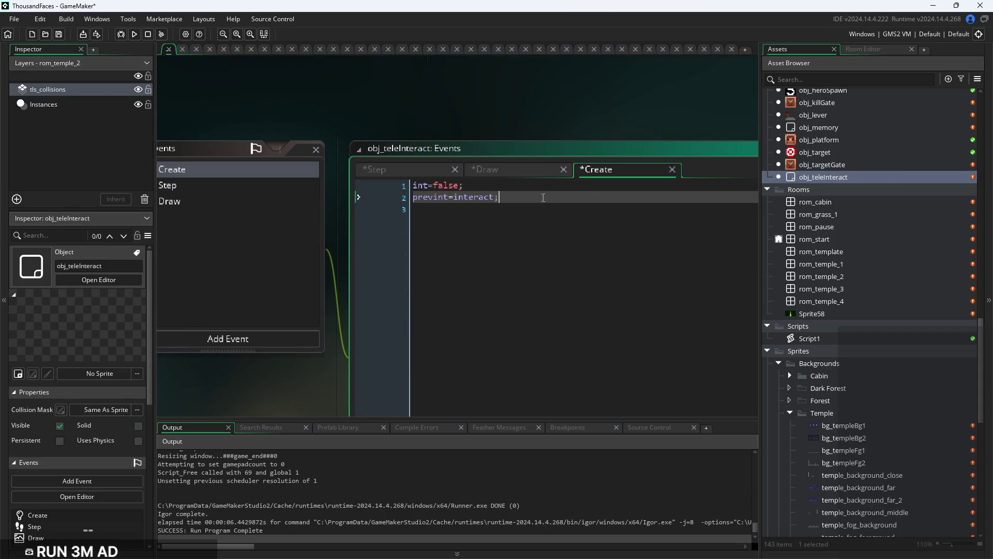
pyautogui.click(544, 207)
pyautogui.write('inde')
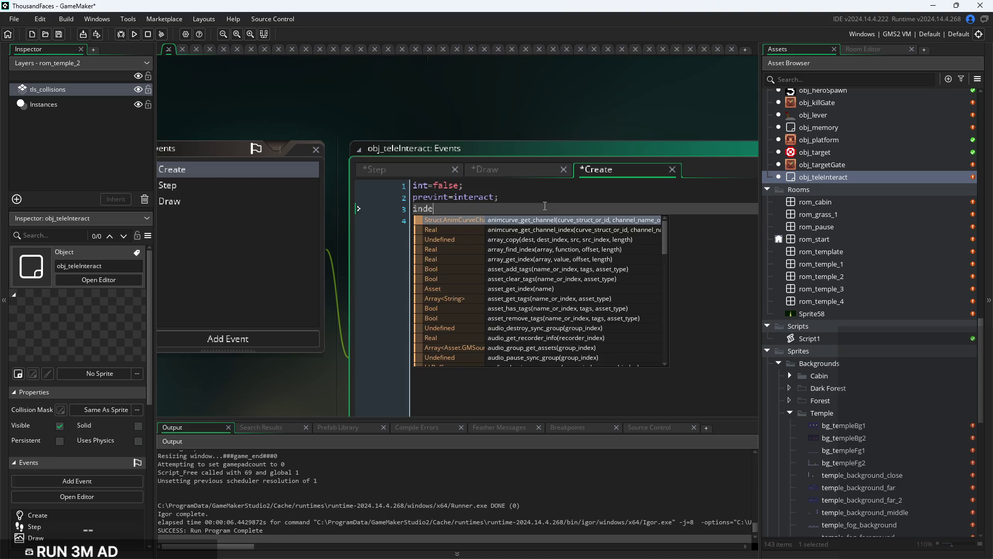
pyautogui.write('x=0;')
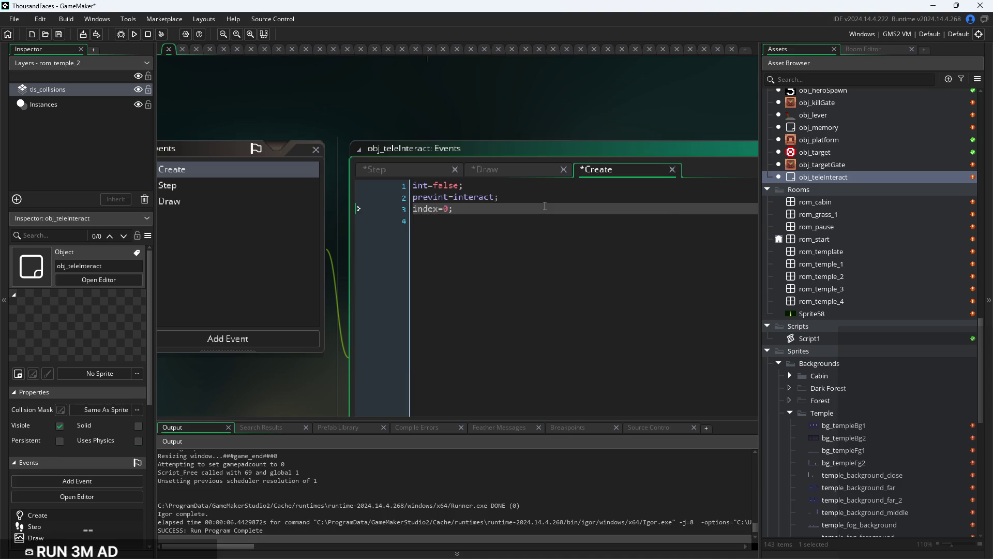
# Set index=0; inside the Step event's nested if(int) block
pyautogui.click(546, 175)
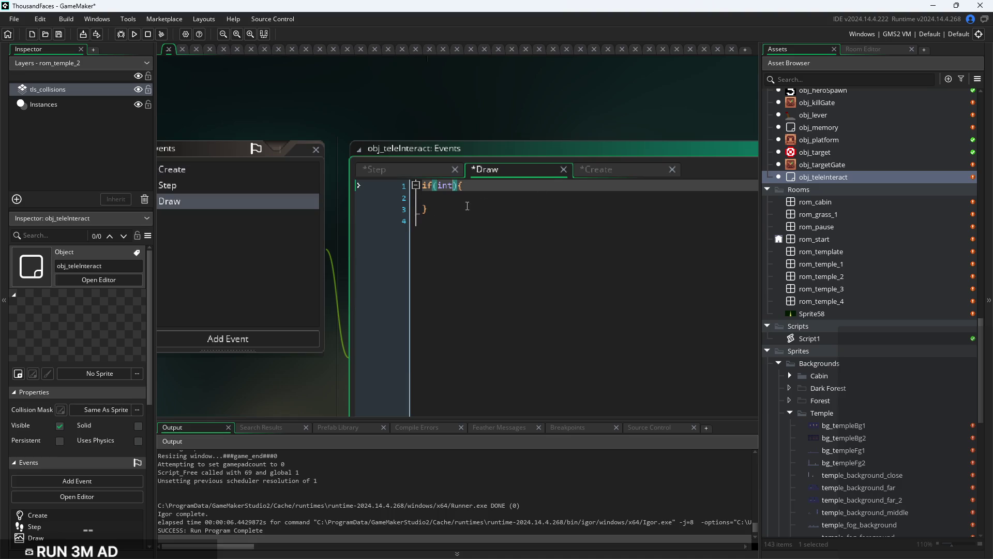
pyautogui.click(406, 172)
pyautogui.write('index')
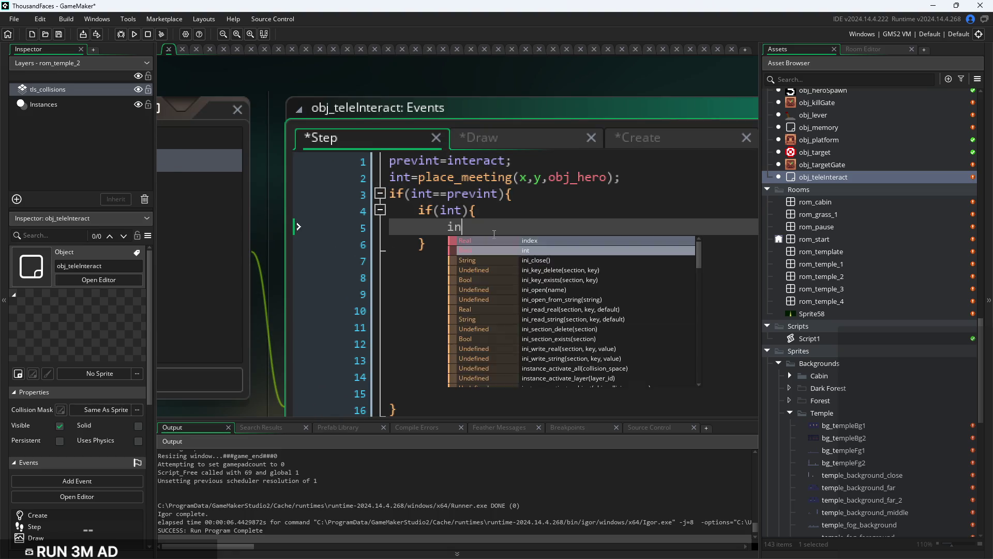
pyautogui.write('=0;')
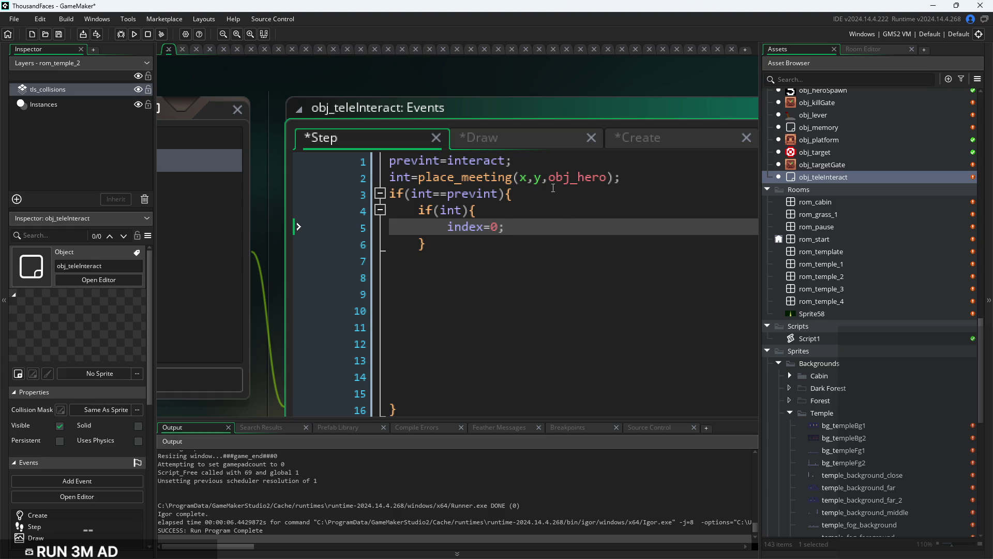
pyautogui.click(548, 158)
pyautogui.click(535, 147)
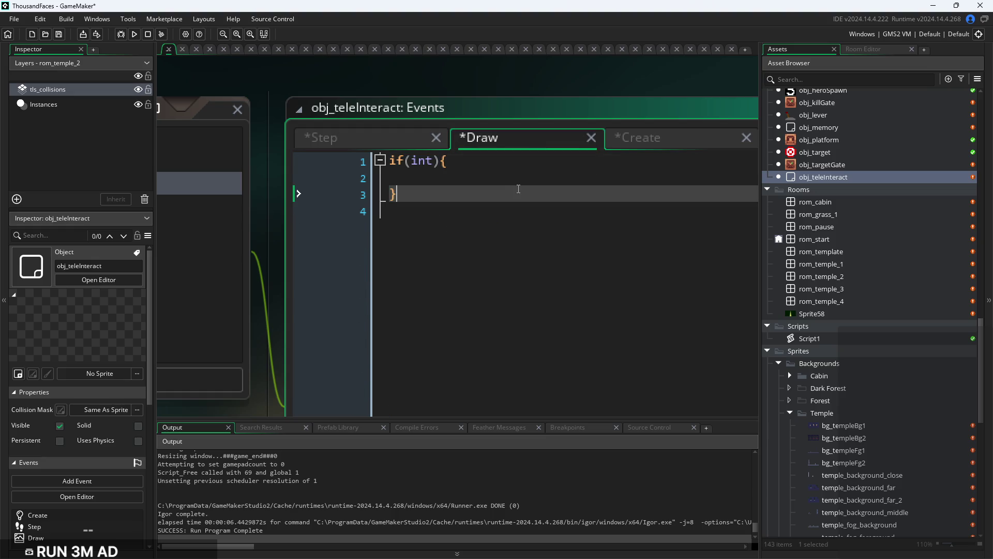
pyautogui.click(522, 182)
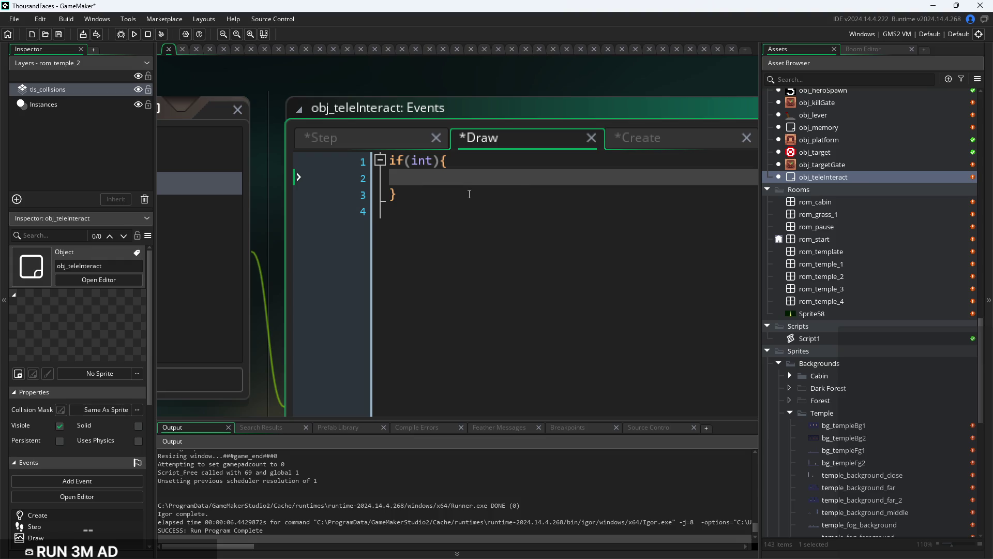
# Insert draw_sprite(); on Draw line 2, leaving the caret between the empty parentheses
pyautogui.write('draw_sp')
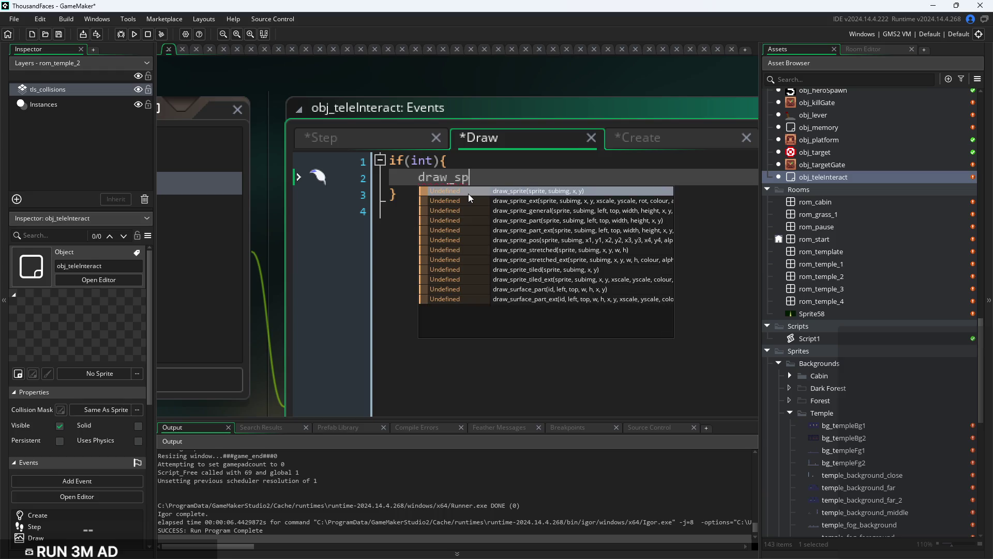
pyautogui.press('Return')
pyautogui.write(');')
pyautogui.press('Left')
pyautogui.press('Left')
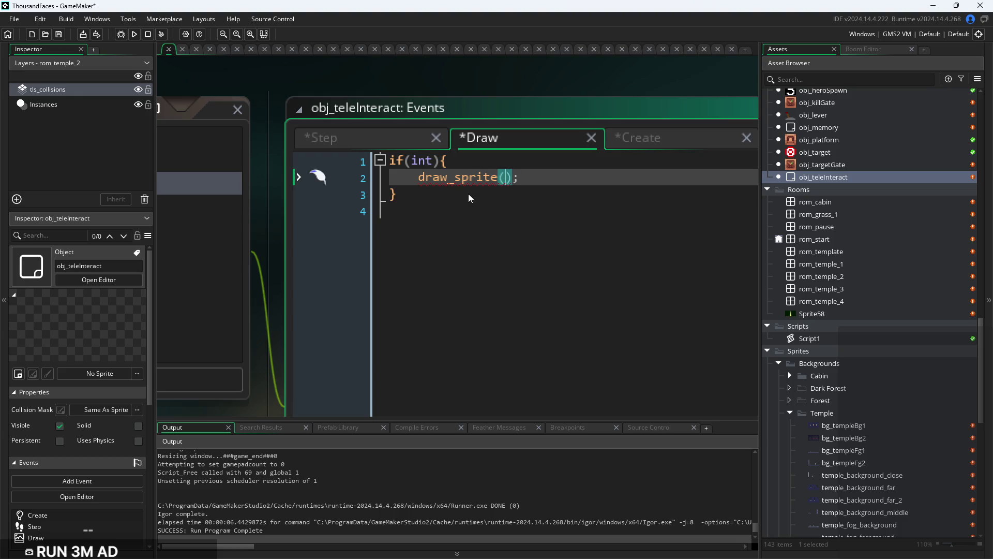
pyautogui.write('arr')
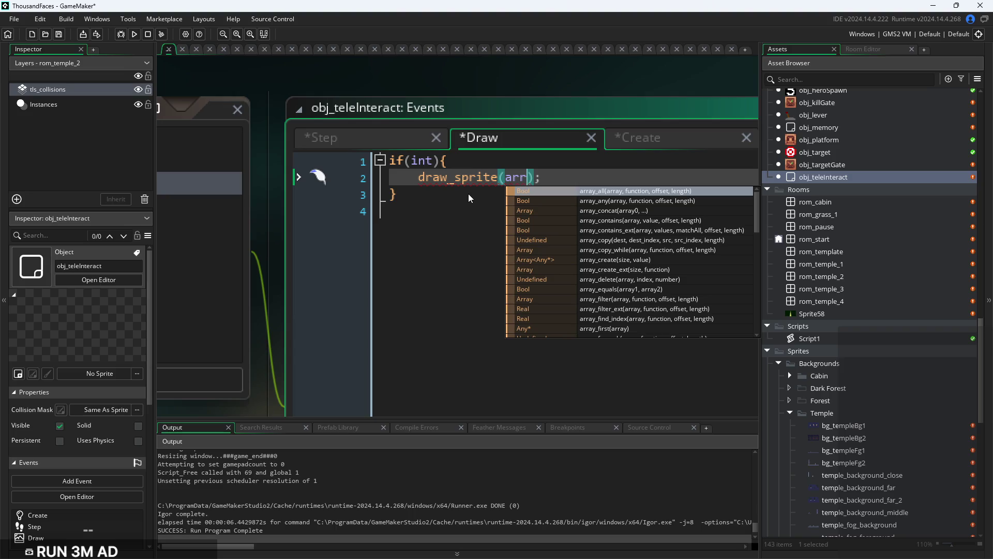
pyautogui.write('o')
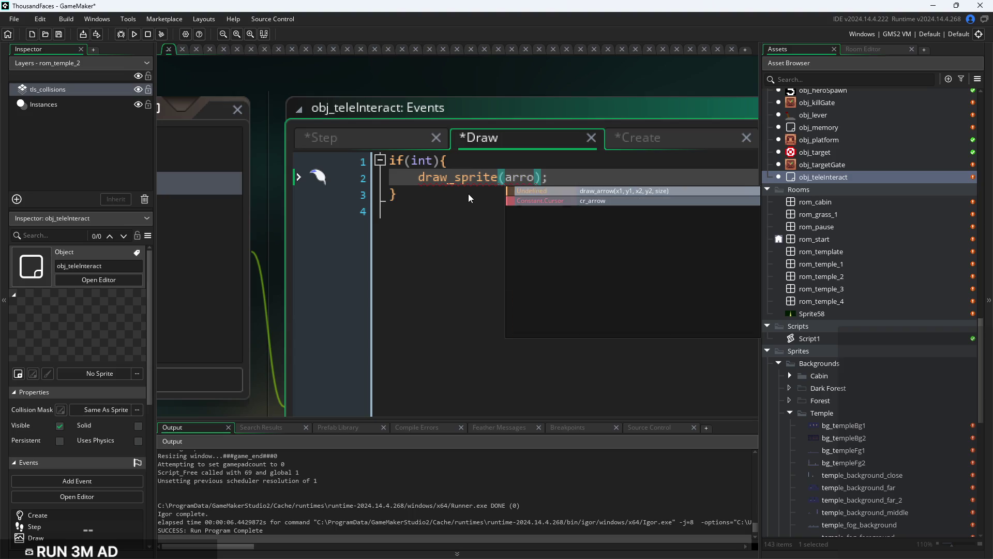
pyautogui.press('BackSpace')
pyautogui.press('BackSpace')
pyautogui.press('BackSpace')
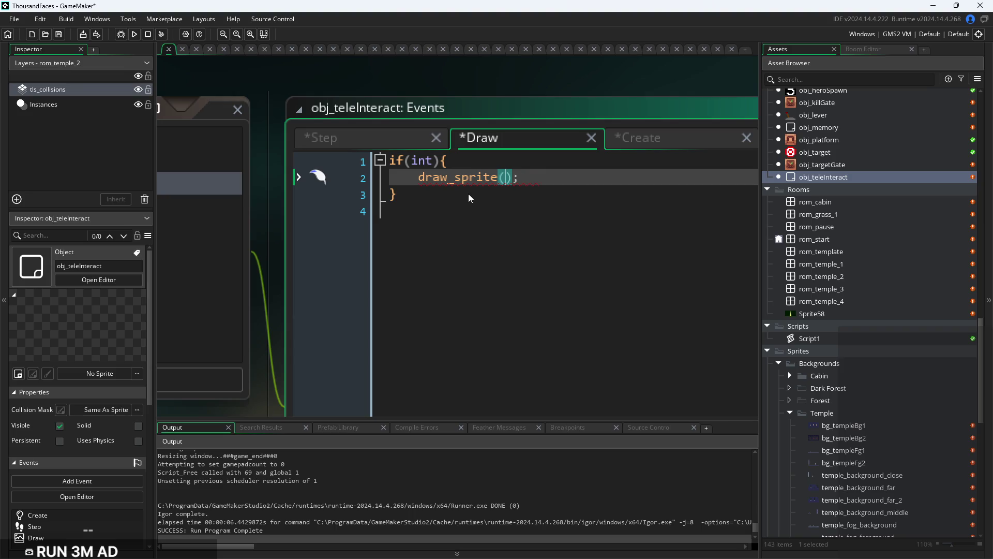
pyautogui.scroll(-4, 914, 298)
pyautogui.scroll(-3, 927, 320)
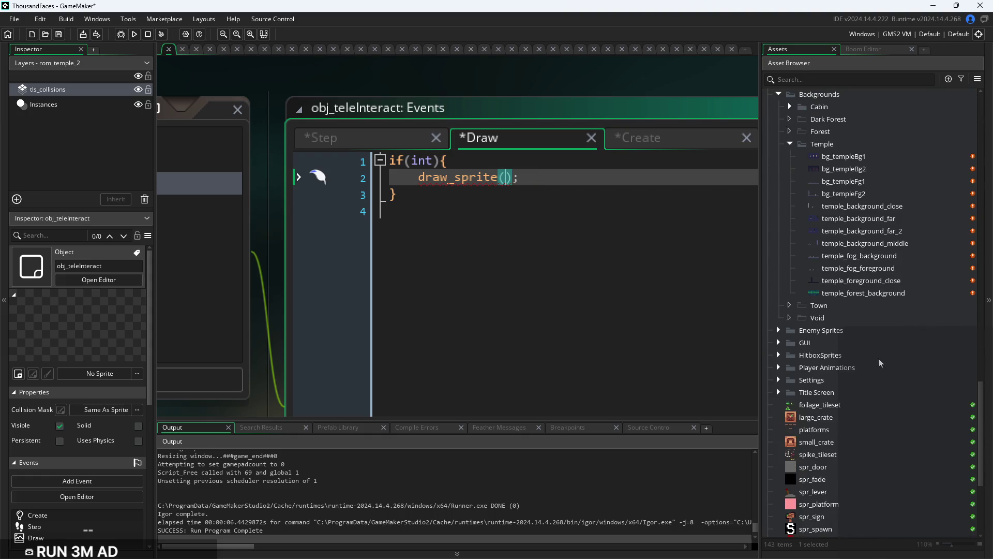
pyautogui.scroll(-3, 879, 359)
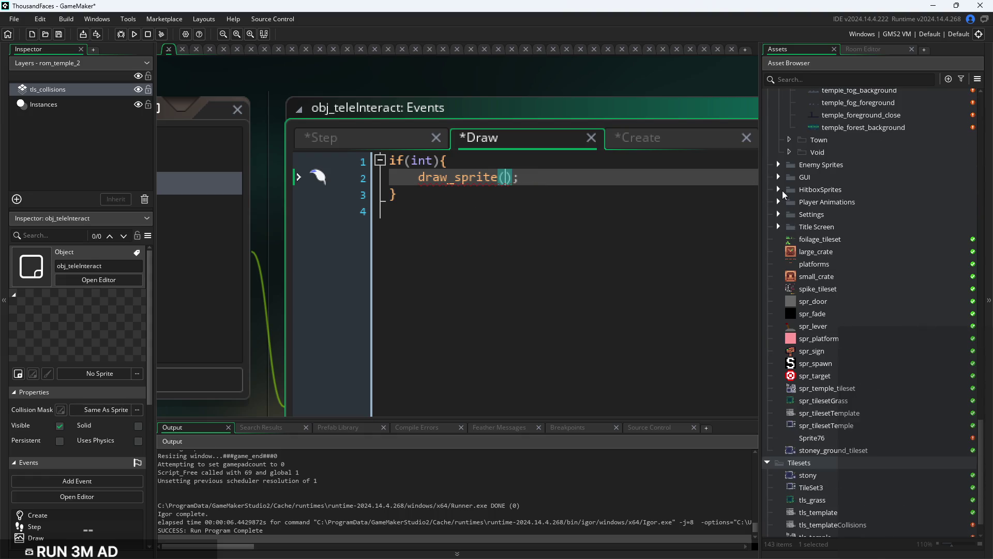
# Rename the empty Sprite76 asset to spr_arrowSelect
pyautogui.doubleClick(846, 436)
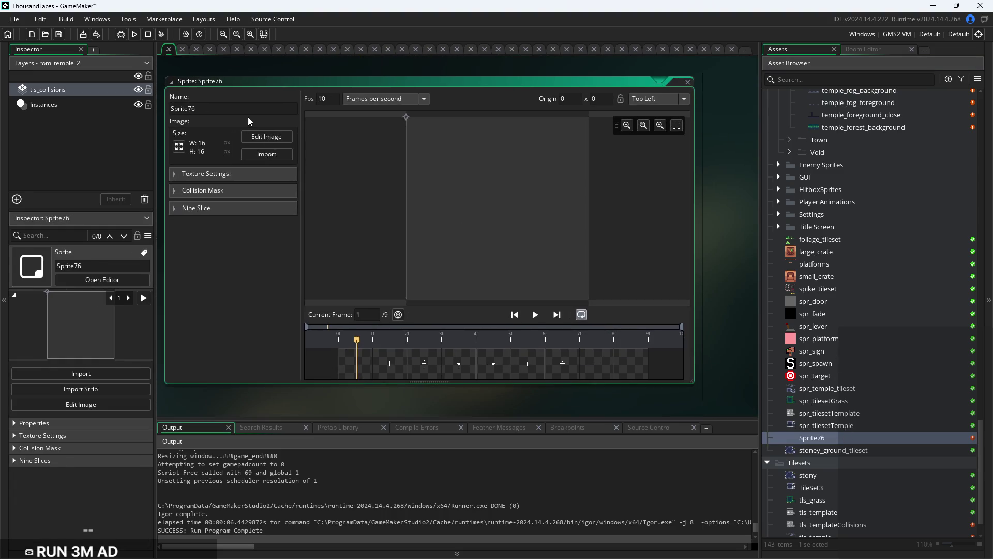
pyautogui.write('spr_arrow')
pyautogui.write('Select')
pyautogui.press('Return')
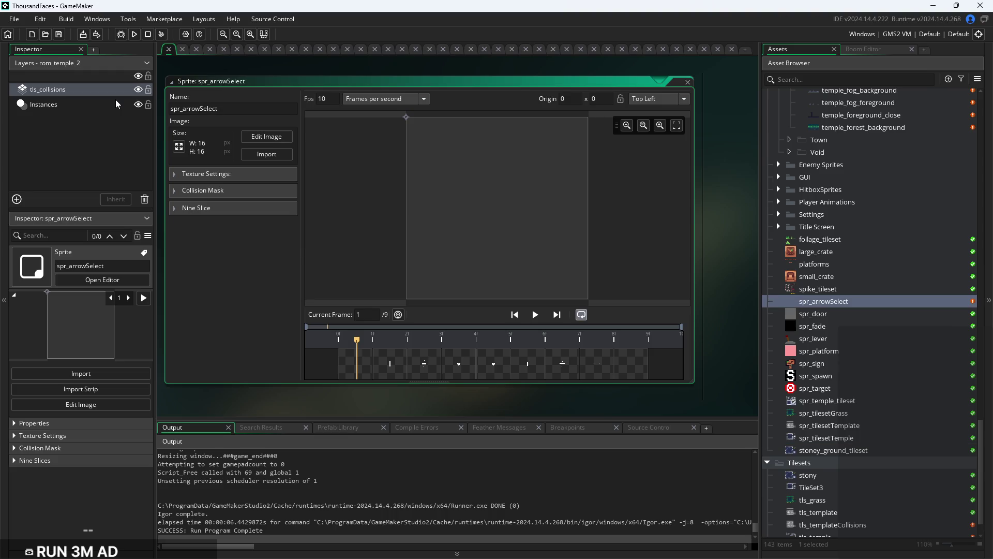
# Reopen the obj_teleInteract object editor from the Asset Browser
pyautogui.scroll(7, 780, 322)
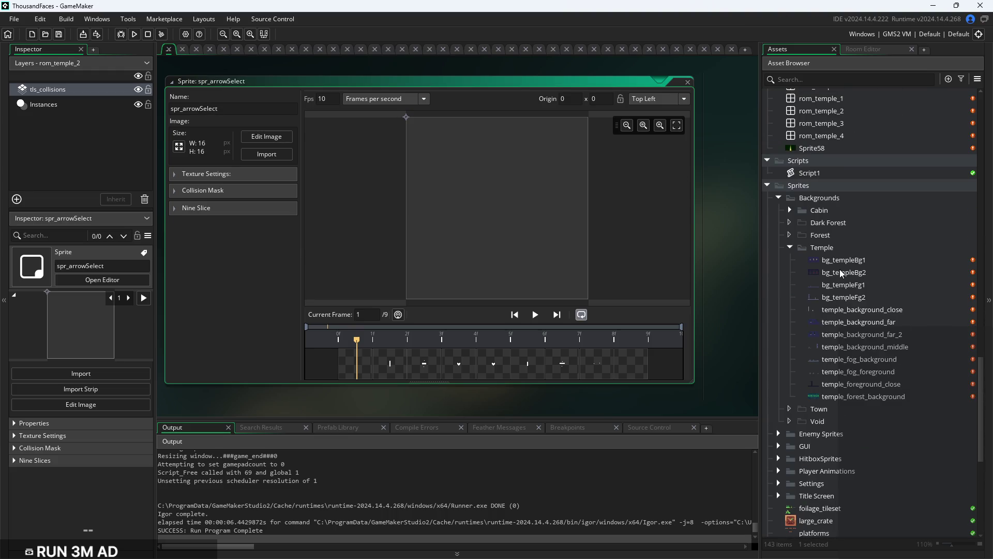
pyautogui.scroll(5, 841, 273)
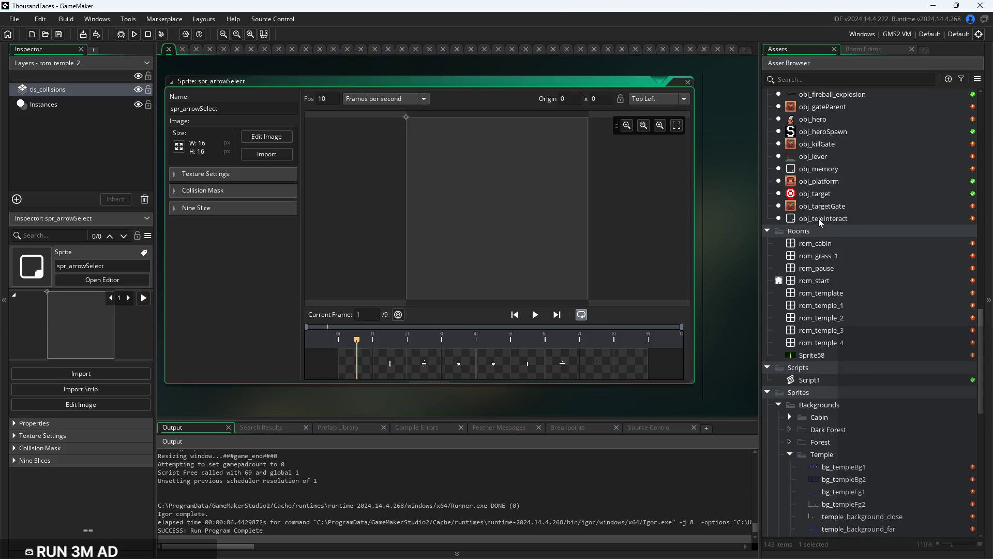
pyautogui.click(820, 219)
pyautogui.doubleClick(821, 218)
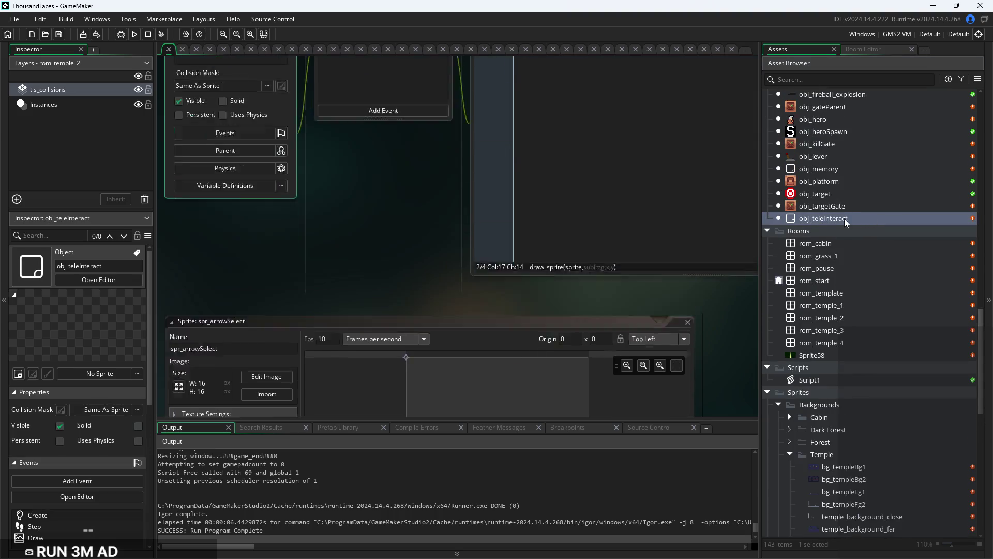
# Fill draw_sprite's arguments with spr_arrowSelect, index, x and y
pyautogui.scroll(3, 618, 83)
pyautogui.click(552, 143)
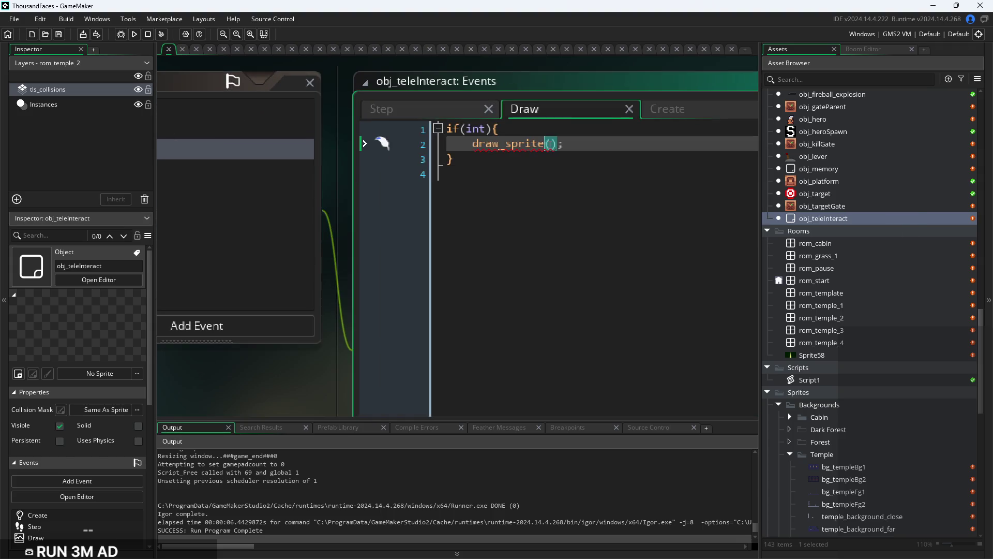
pyautogui.write('spr_')
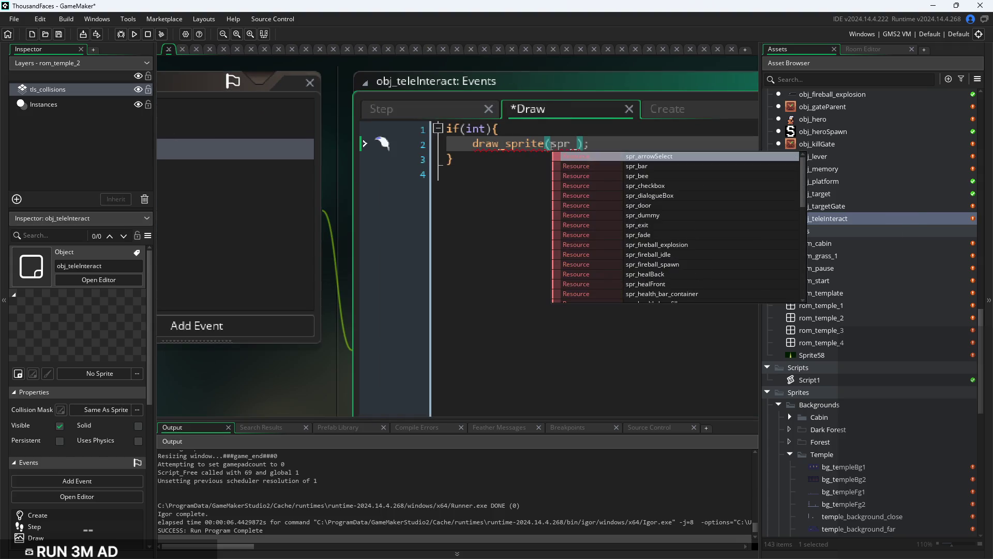
pyautogui.press('Return')
pyautogui.write(',')
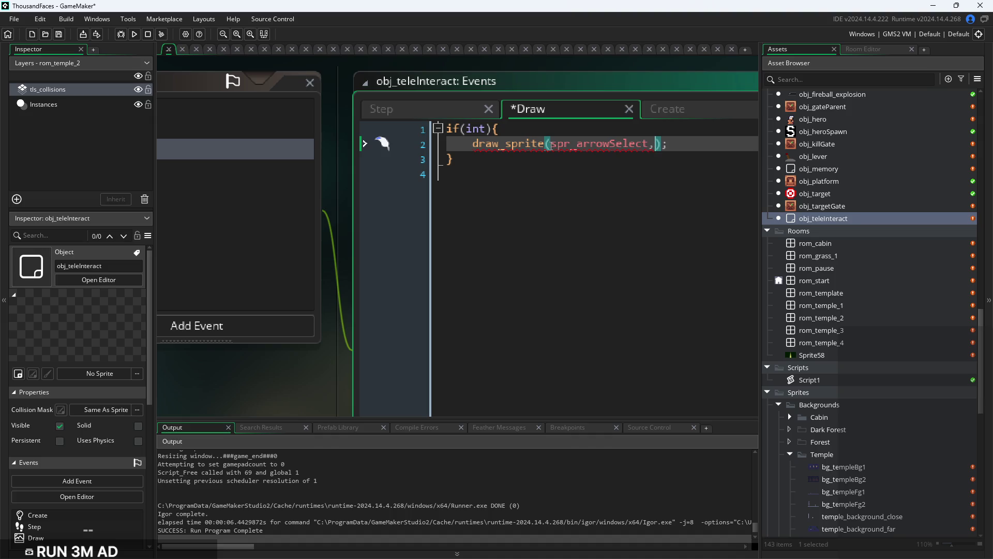
pyautogui.write('index,')
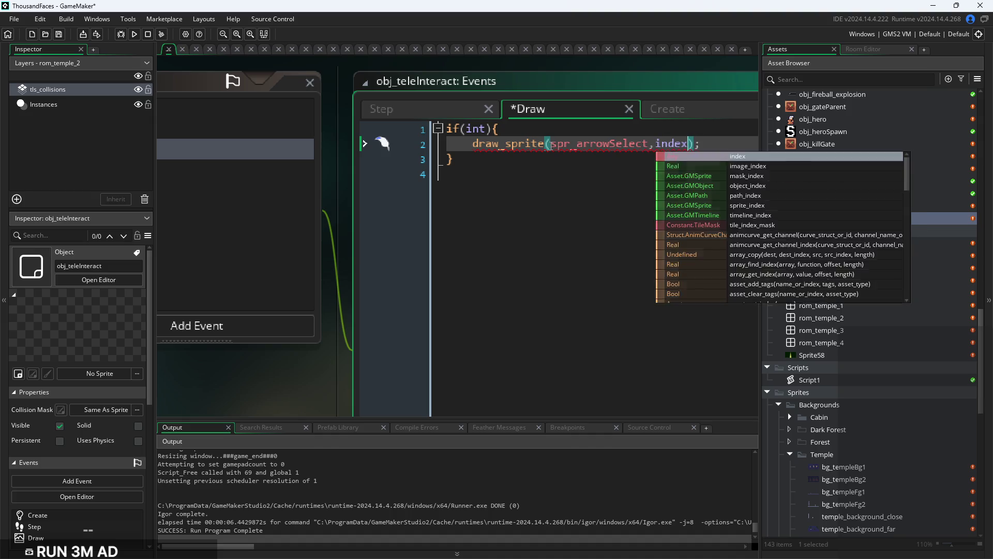
pyautogui.moveTo(500, 146)
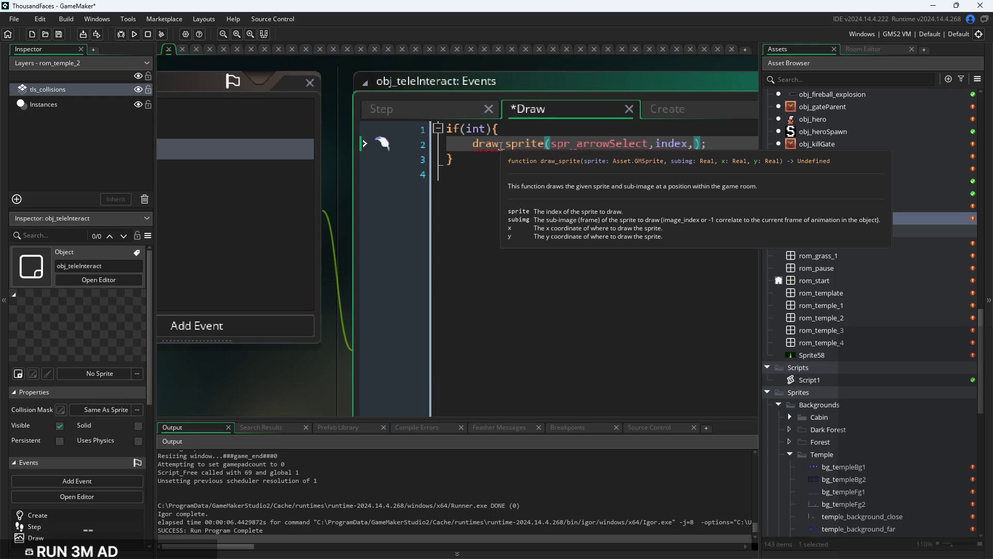
pyautogui.write('x,y')
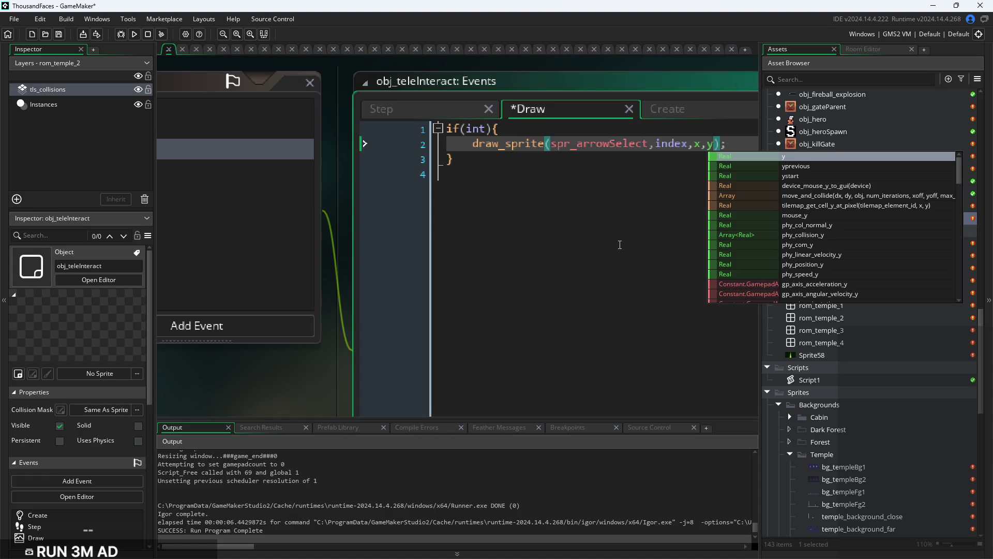
# Change the x argument to x+image_xscale
pyautogui.press('Left')
pyautogui.press('Left')
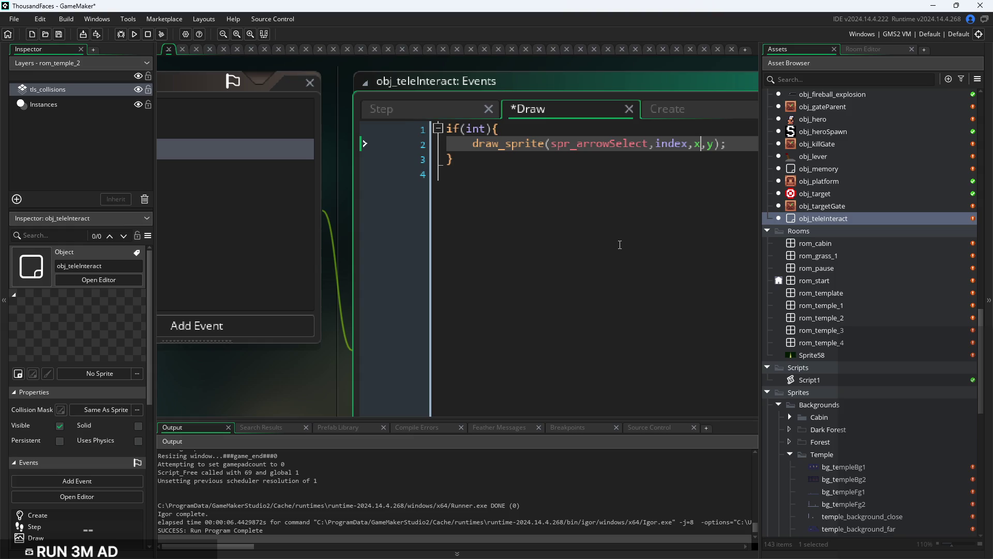
pyautogui.write('+spr')
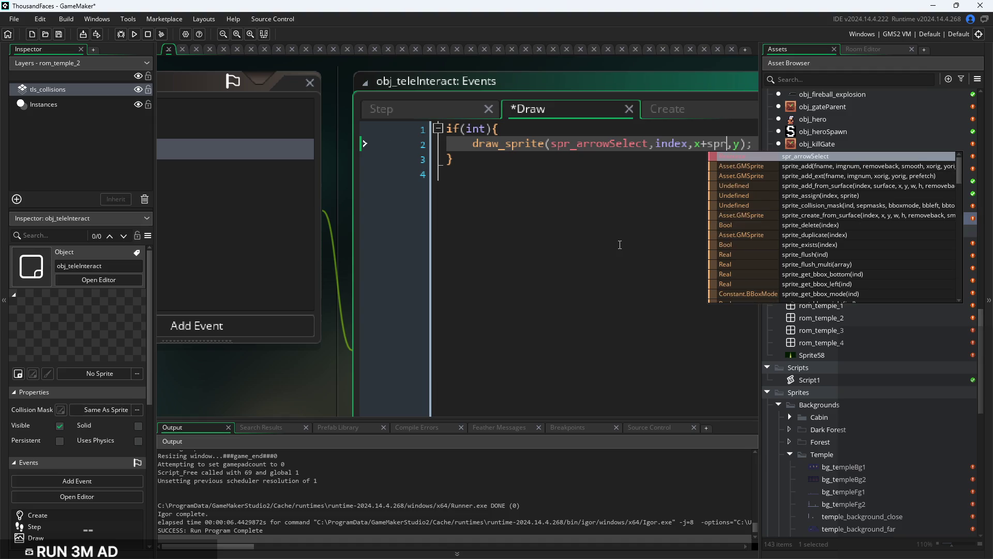
pyautogui.press('BackSpace')
pyautogui.press('BackSpace')
pyautogui.press('BackSpace')
pyautogui.write('s')
pyautogui.press('BackSpace')
pyautogui.write('in')
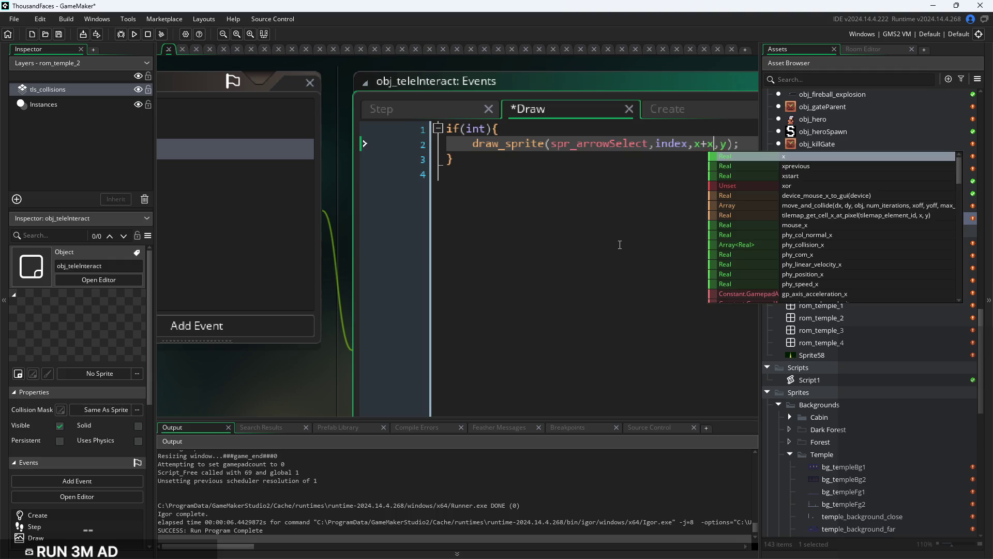
pyautogui.press('BackSpace')
pyautogui.press('BackSpace')
pyautogui.write('image')
pyautogui.write('_x')
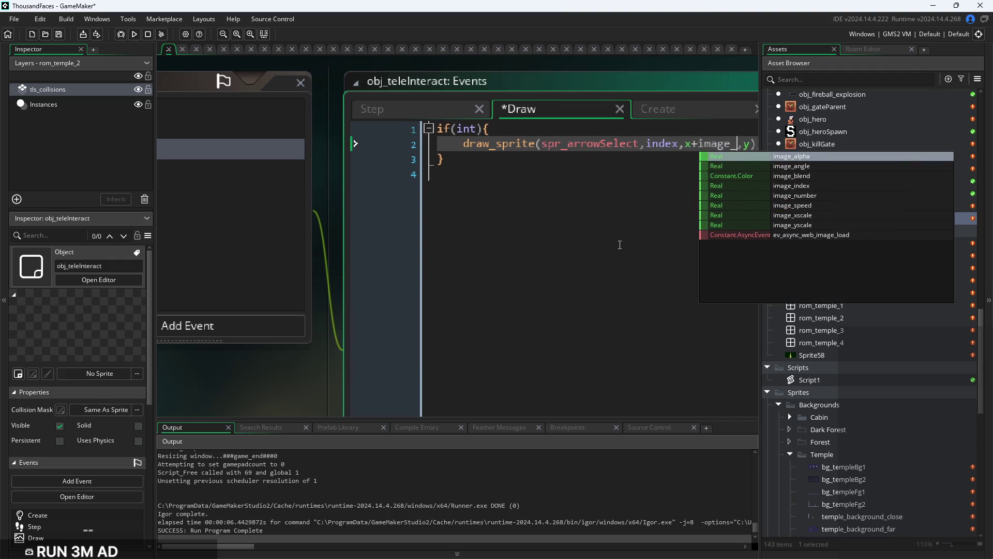
pyautogui.press('Return')
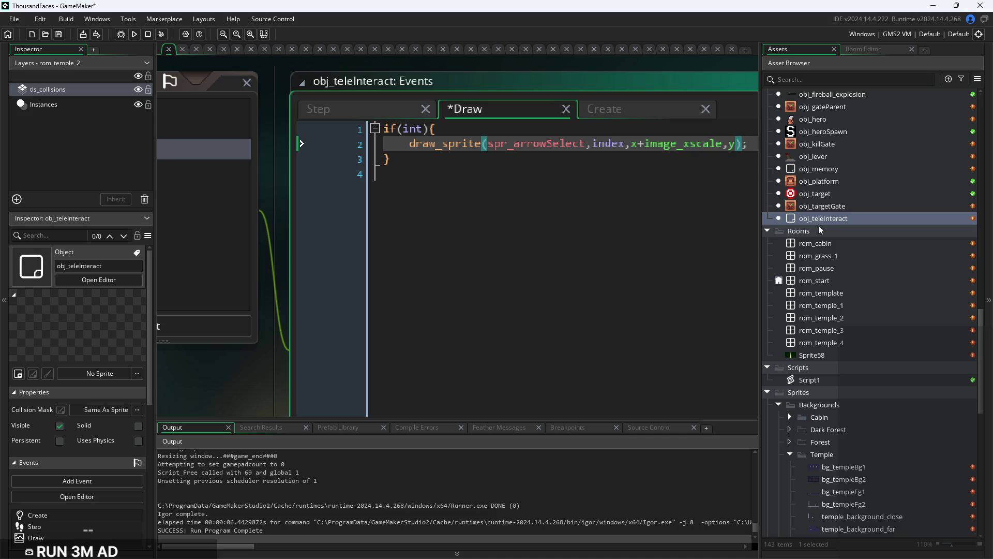
# Extend the draw x argument to x+image_xscale*sprite_width*0.5
pyautogui.click(719, 144)
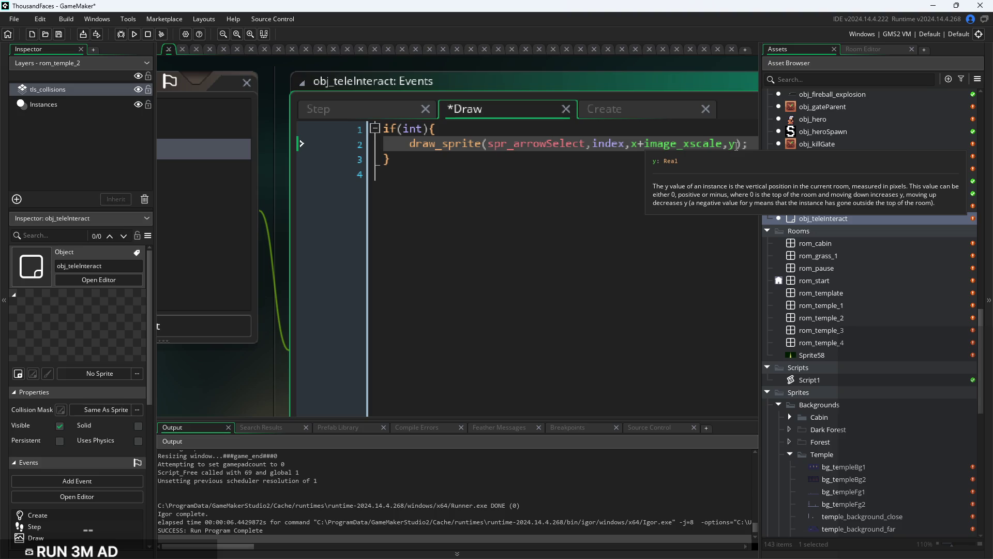
pyautogui.click(724, 145)
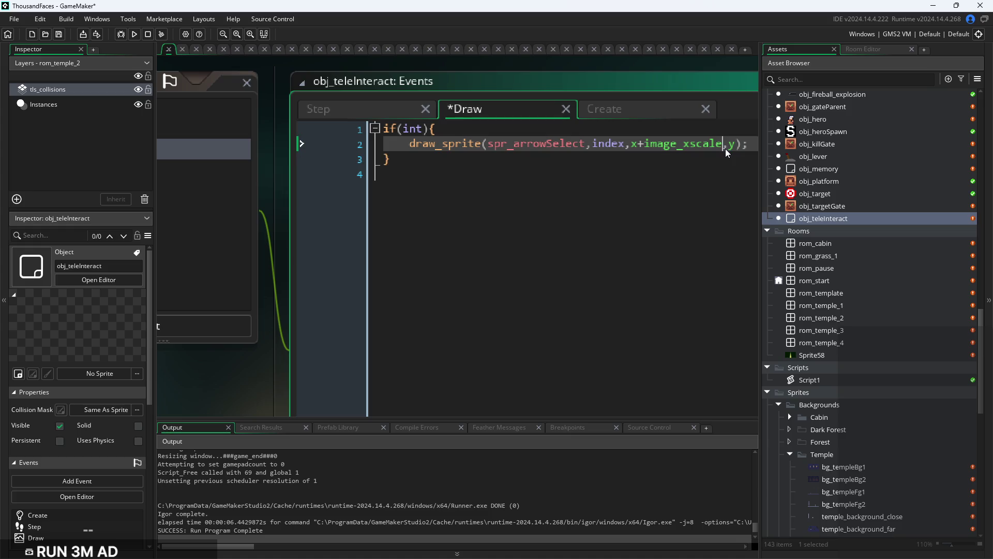
pyautogui.write('*x')
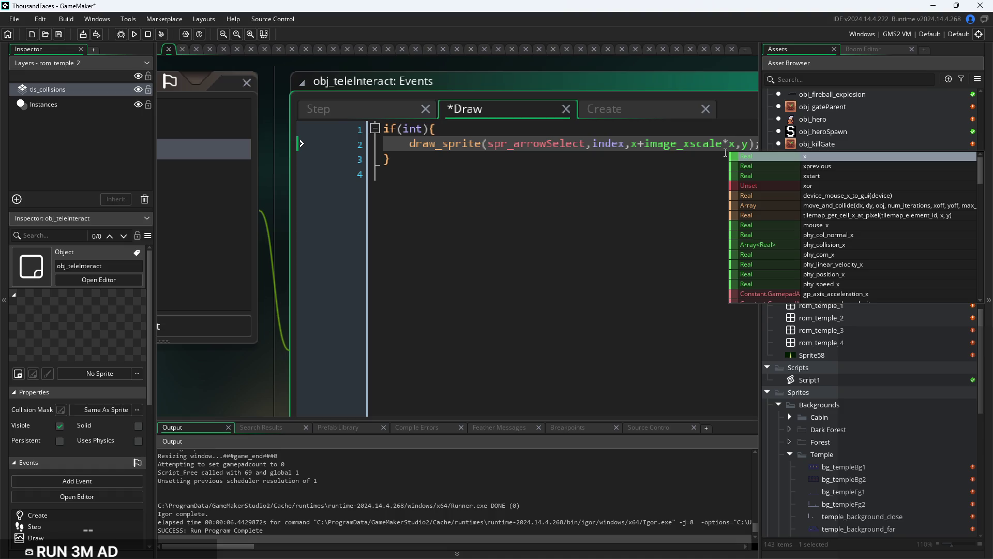
pyautogui.press('BackSpace')
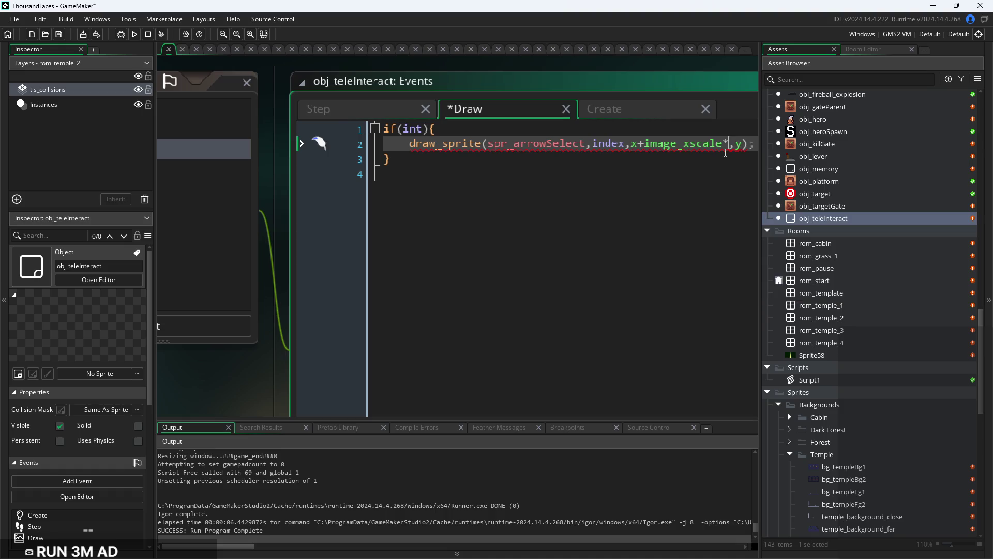
pyautogui.write('s')
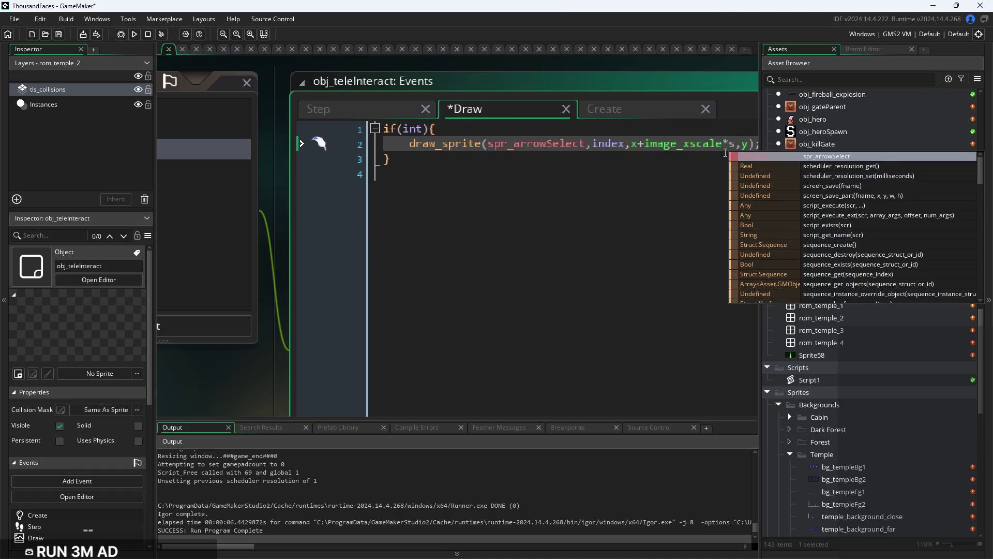
pyautogui.write('prite_w')
pyautogui.press('Return')
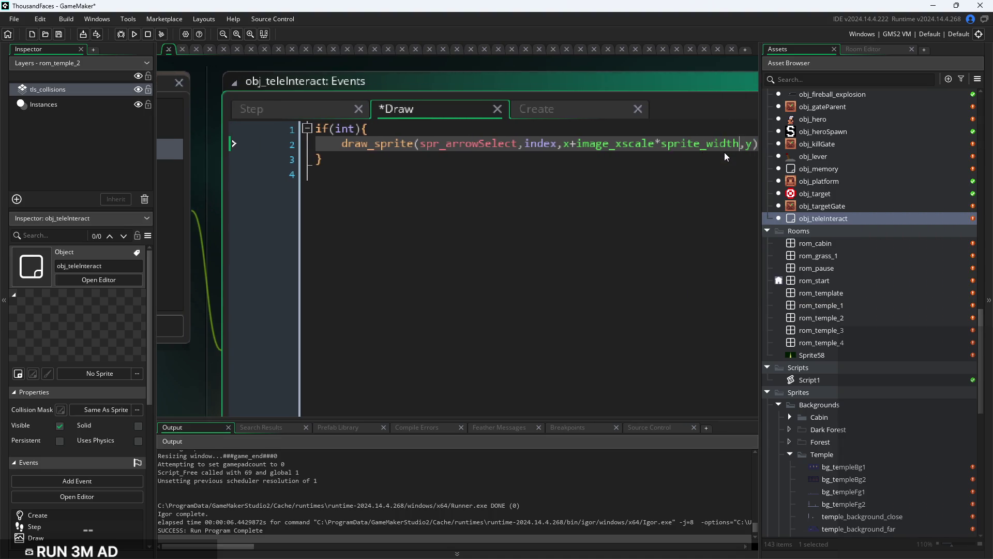
pyautogui.write('*0.5')
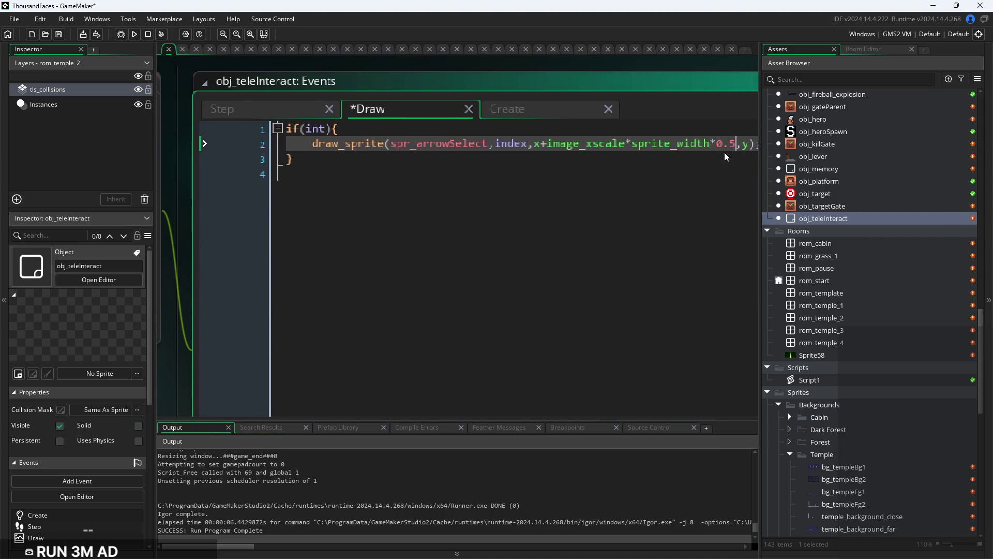
pyautogui.press('Down')
pyautogui.press('Down')
pyautogui.keyDown('ctrl'); pyautogui.scroll(-2, 667, 143); pyautogui.keyUp('ctrl')
pyautogui.click(710, 145)
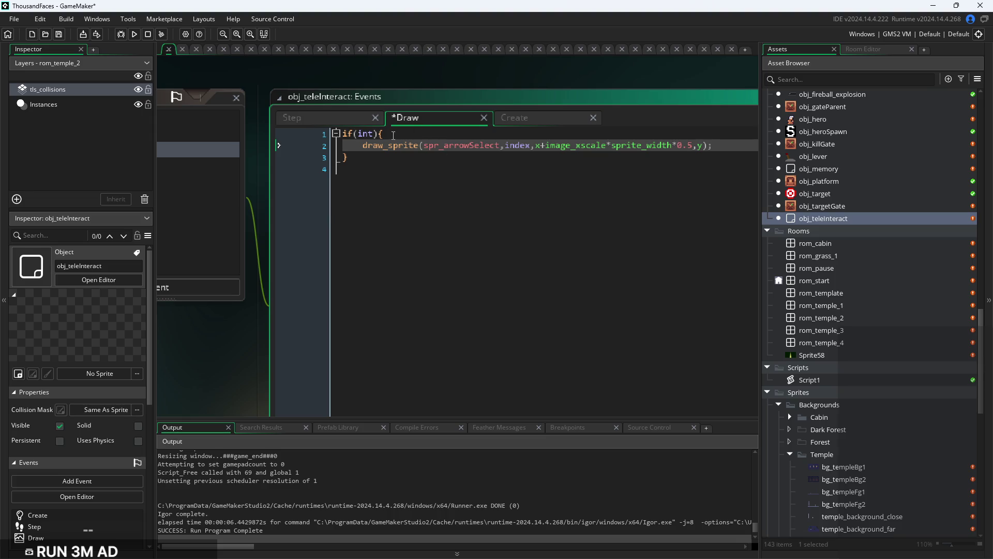
pyautogui.click(331, 119)
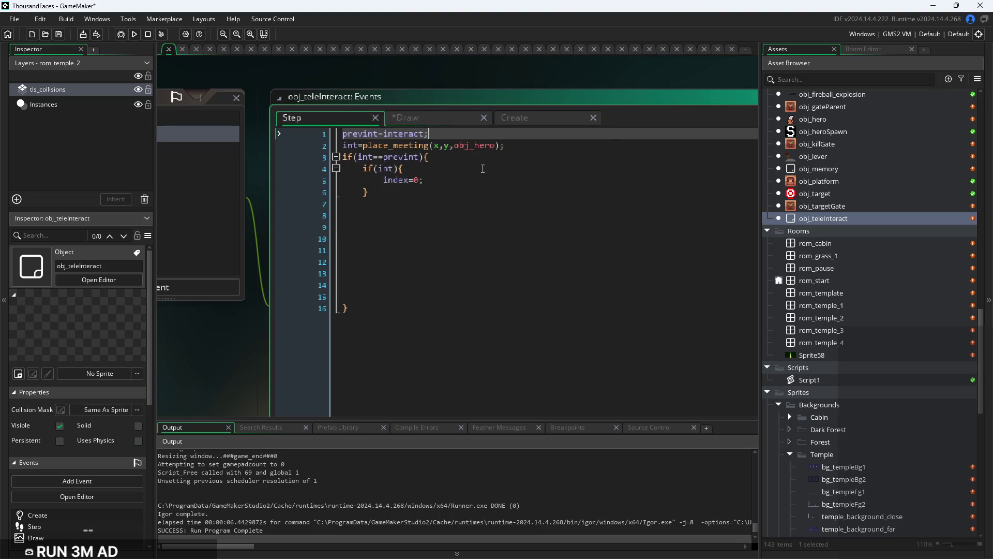
# Delete the empty lines 7–15 below the inner if(int) block in the Step code
pyautogui.keyDown('ctrl'); pyautogui.scroll(2, 397, 171); pyautogui.keyUp('ctrl')
pyautogui.click(395, 166)
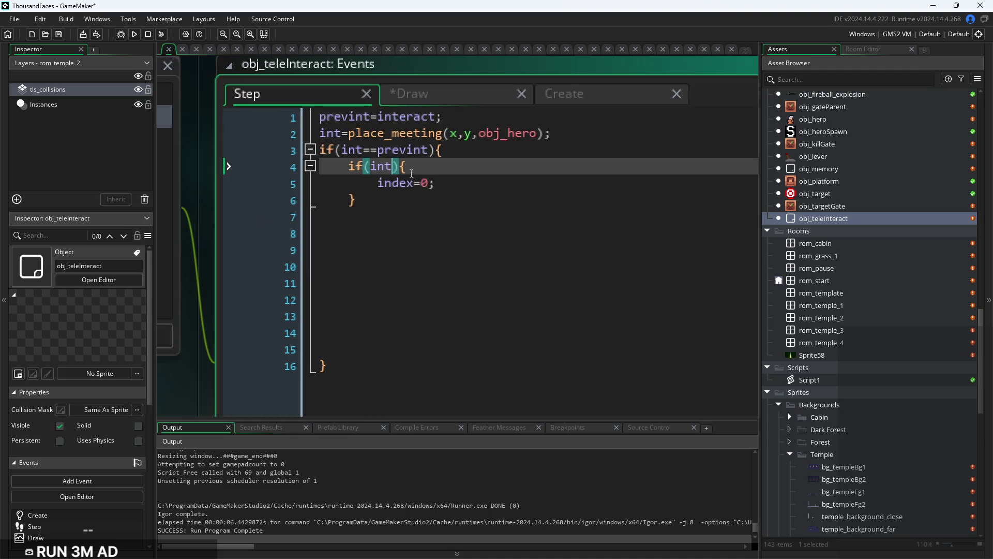
pyautogui.click(438, 184)
pyautogui.press('Down')
pyautogui.press('Up')
pyautogui.press('Up')
pyautogui.press('Down')
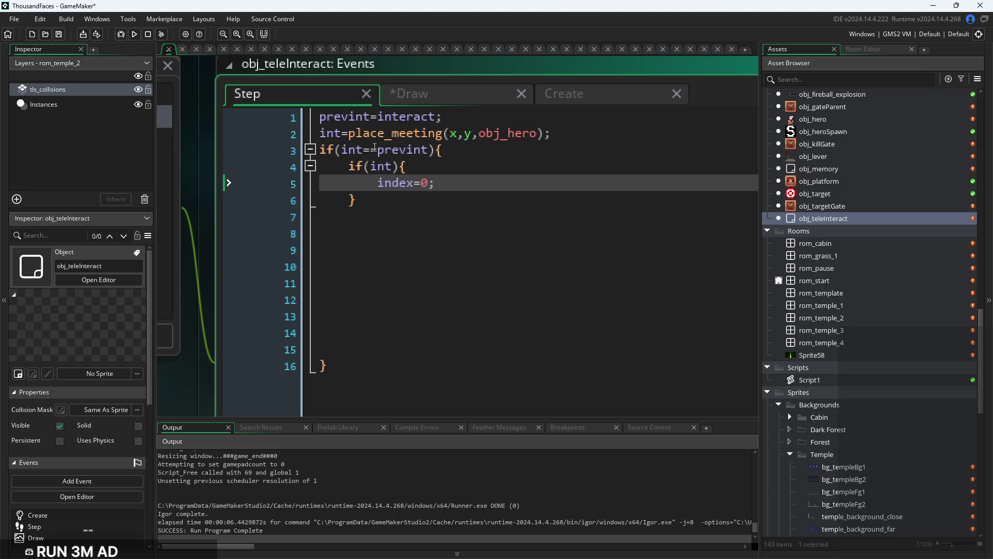
pyautogui.moveTo(362, 333); pyautogui.dragTo(327, 216)
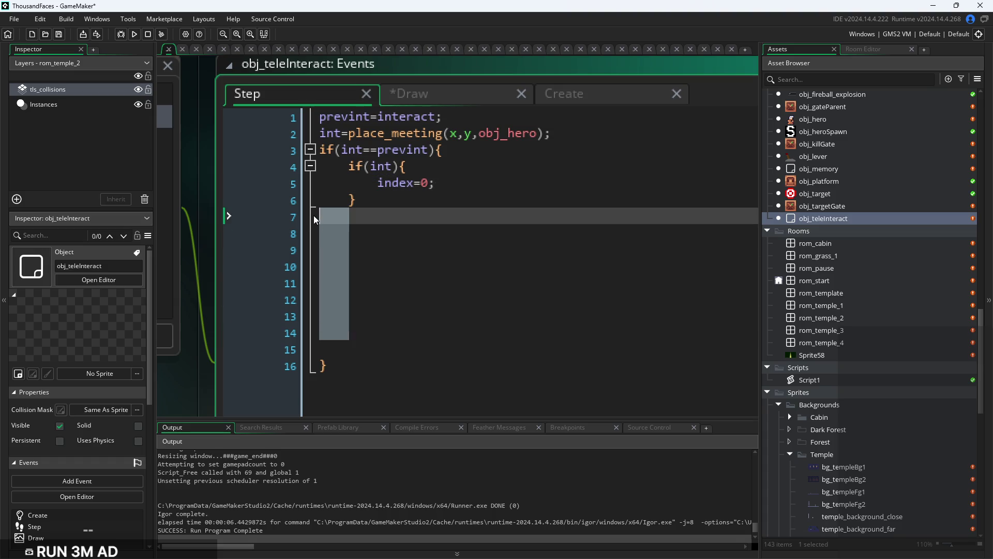
pyautogui.press('BackSpace')
pyautogui.press('BackSpace')
pyautogui.press('BackSpace')
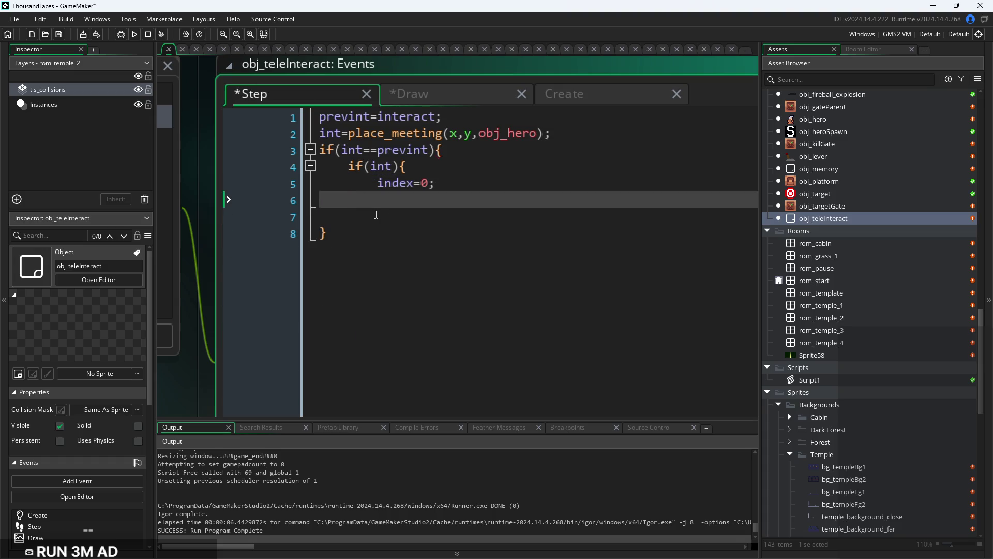
# Close the inner if(int) block and add an else branch that sets index=0;
pyautogui.write('}')
pyautogui.click(376, 215)
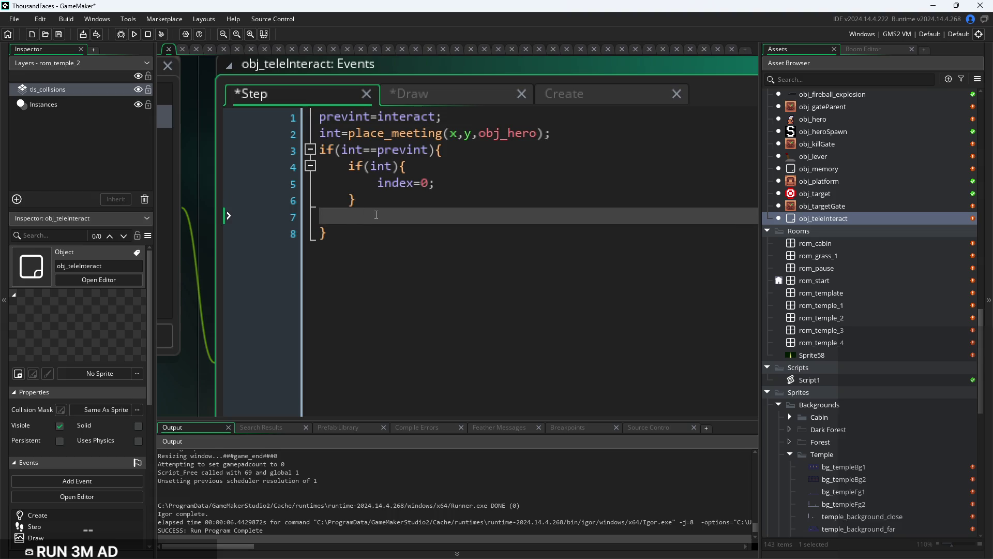
pyautogui.write('else')
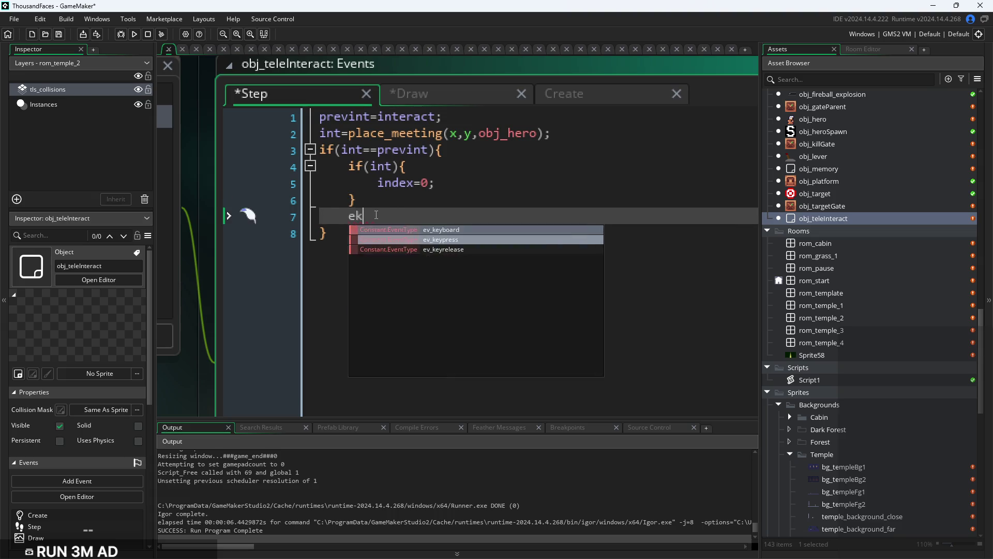
pyautogui.press('BackSpace')
pyautogui.press('BackSpace')
pyautogui.press('BackSpace')
pyautogui.write('ls')
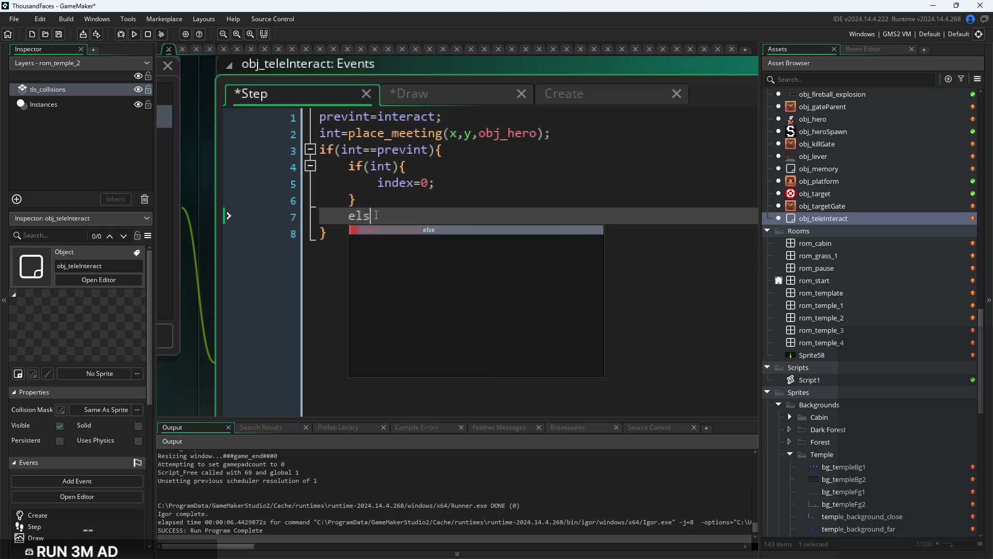
pyautogui.write('e{int!')
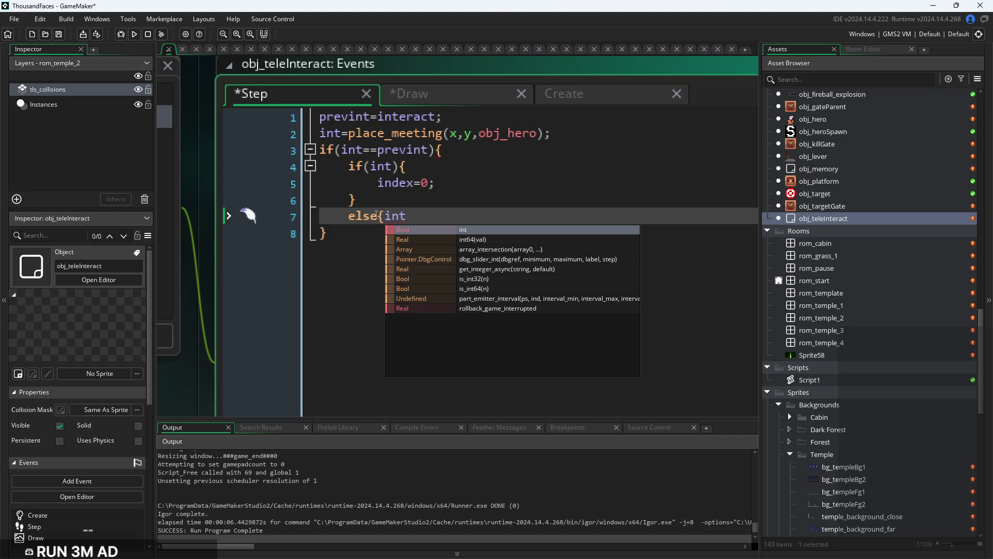
pyautogui.press('BackSpace')
pyautogui.click(436, 221)
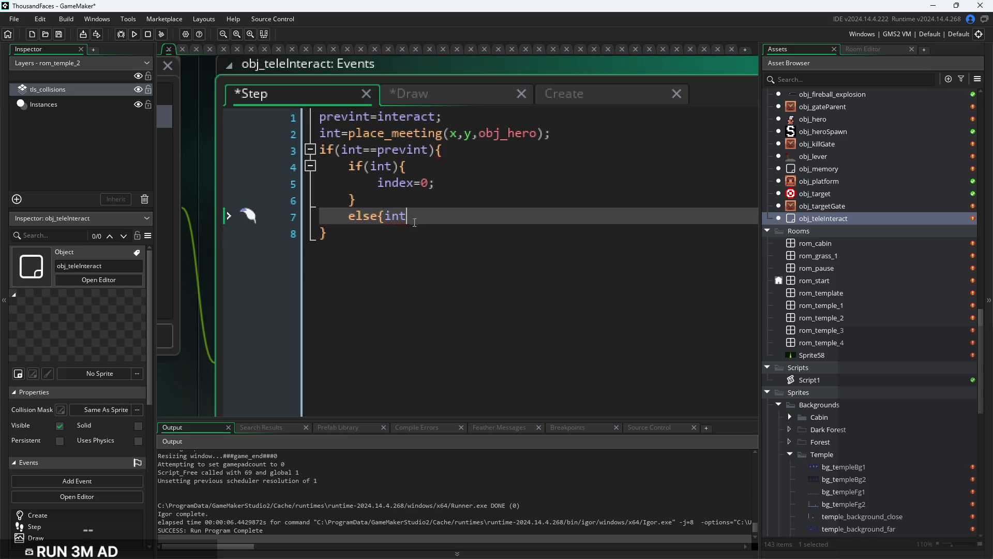
pyautogui.doubleClick(394, 218)
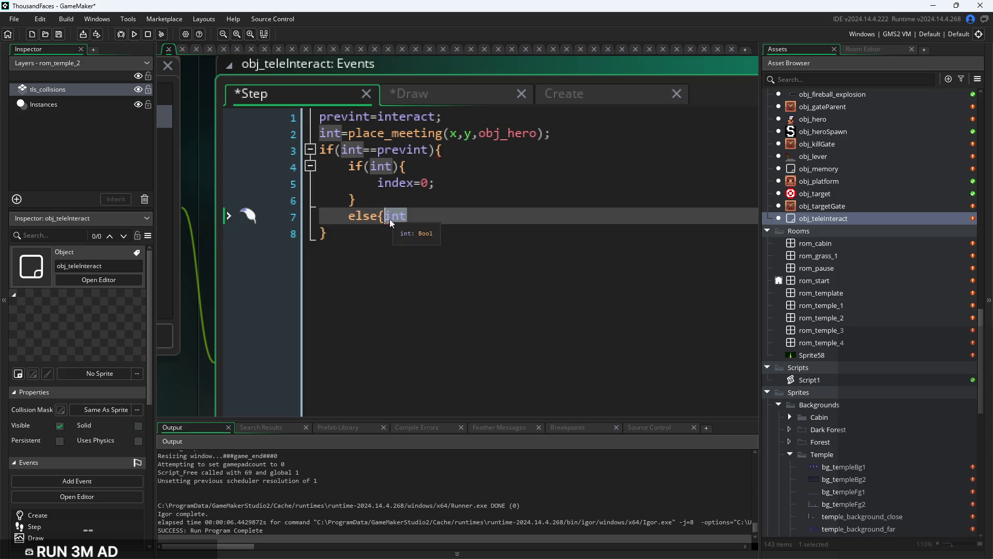
pyautogui.press('BackSpace')
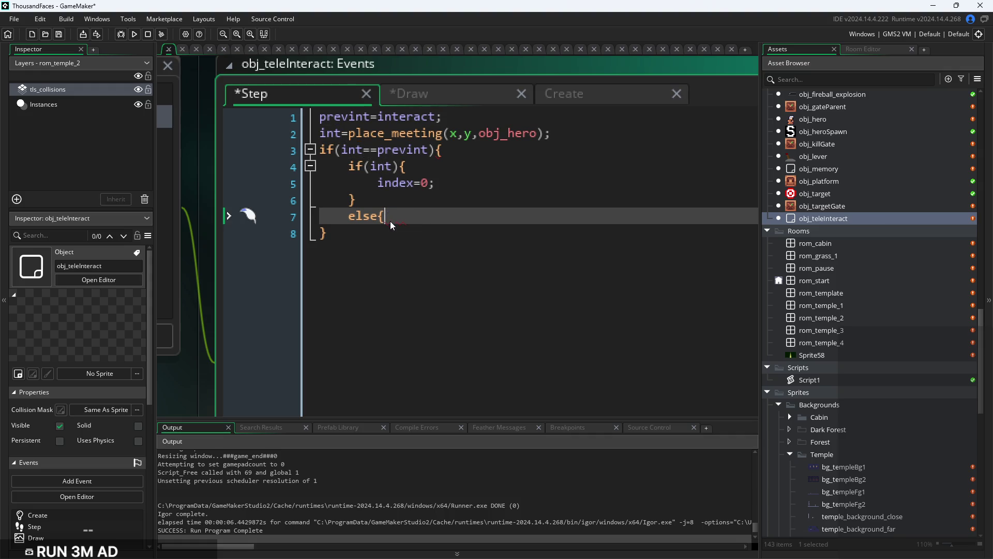
pyautogui.press('Return')
pyautogui.write('index=0;')
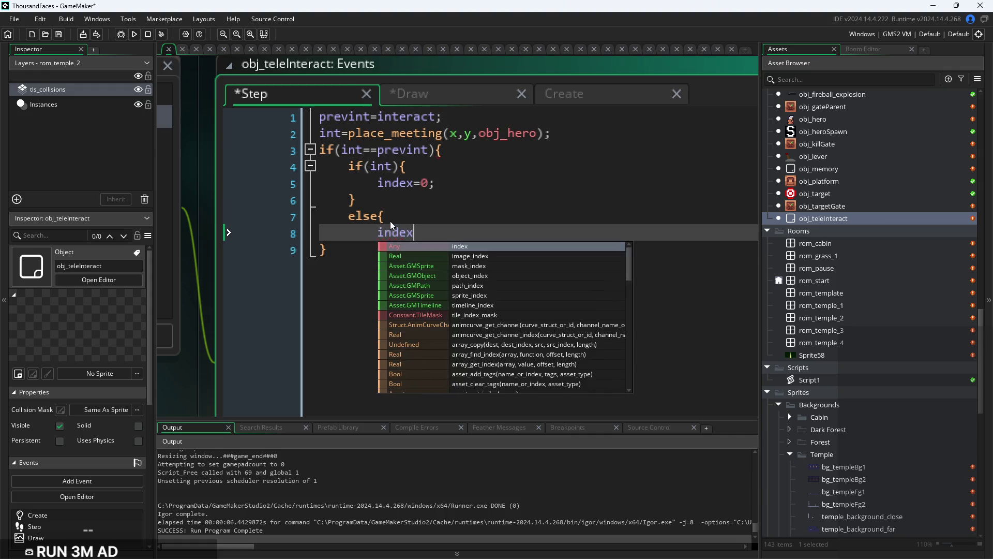
pyautogui.press('Return')
pyautogui.write('}')
# Add an outer else after the if(int==prevint) block and paste the copied if(int)/else block into it
pyautogui.moveTo(385, 252); pyautogui.dragTo(348, 166)
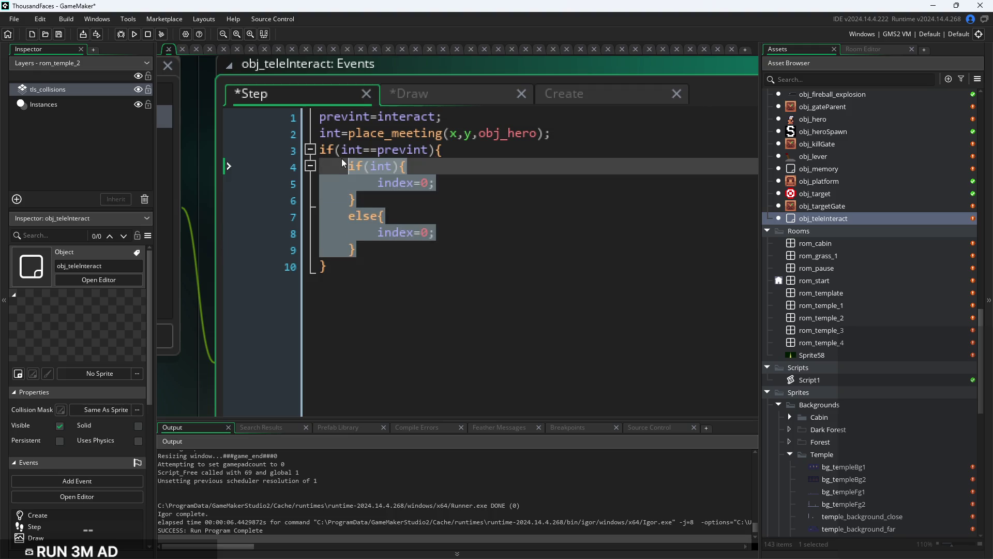
pyautogui.click(353, 268)
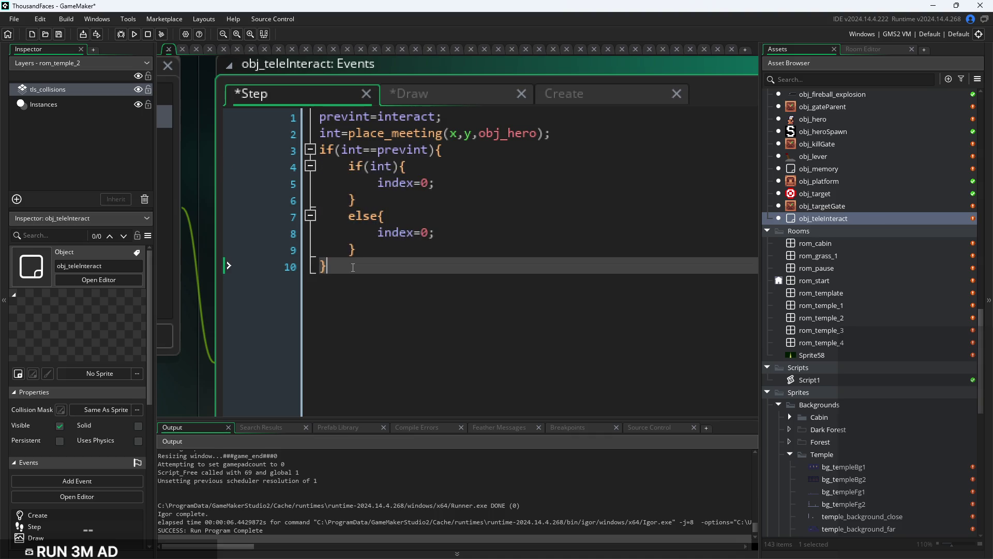
pyautogui.press('Return')
pyautogui.write('else{')
pyautogui.press('Return')
pyautogui.press('Return')
pyautogui.press('Return')
pyautogui.press('Return')
pyautogui.press('Return')
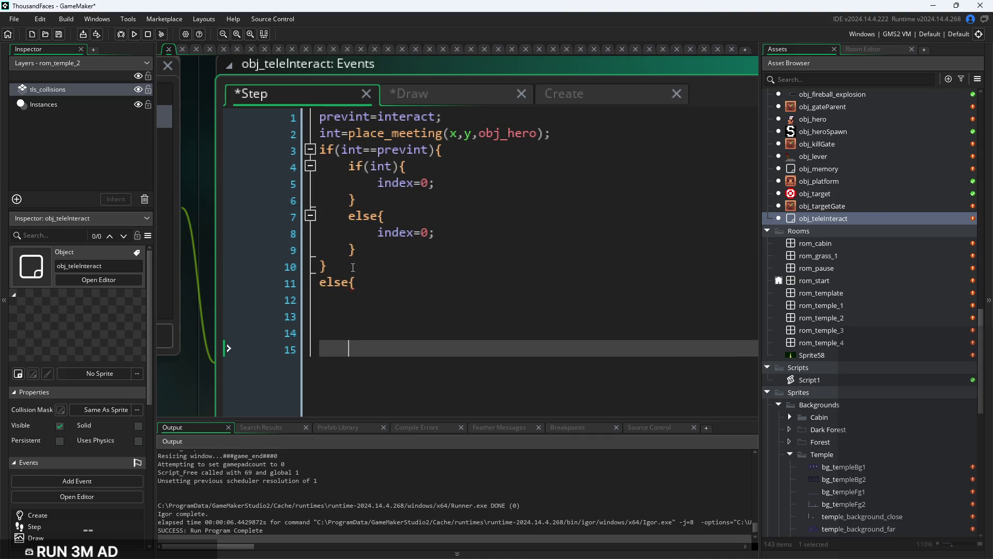
pyautogui.write('}')
pyautogui.click(389, 296)
pyautogui.hotkey('ctrl', 'v')
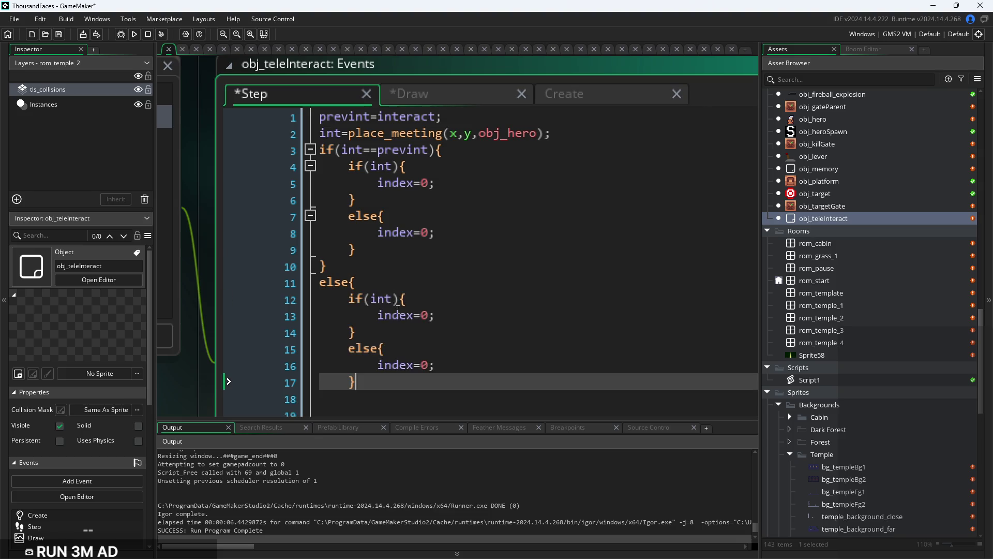
pyautogui.scroll(-3, 364, 369)
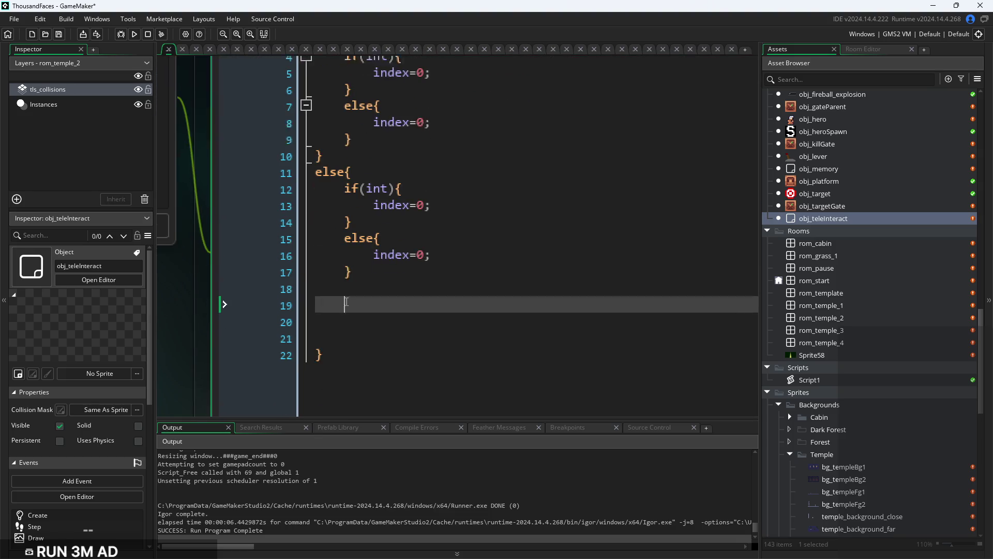
pyautogui.moveTo(343, 326); pyautogui.dragTo(310, 286)
pyautogui.press('BackSpace')
pyautogui.press('BackSpace')
pyautogui.press('BackSpace')
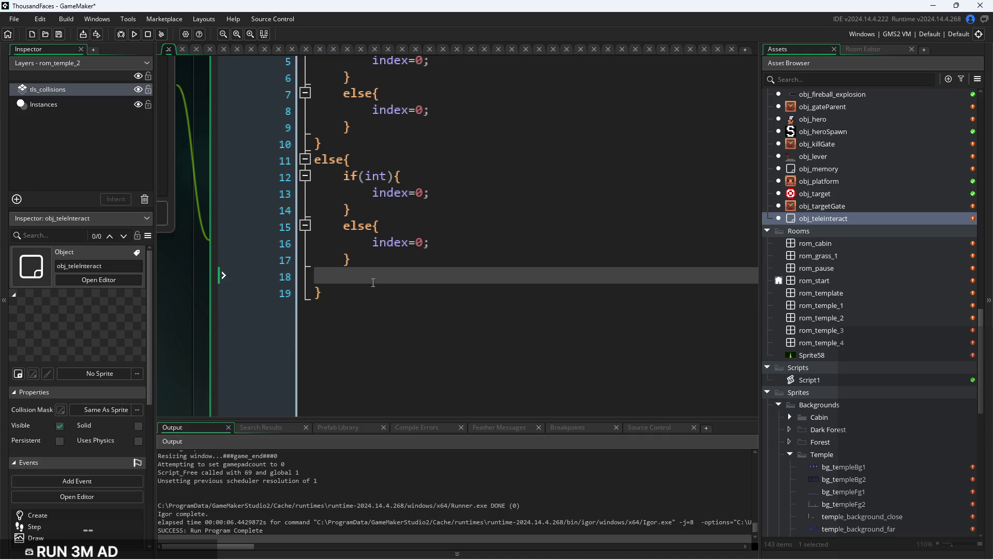
pyautogui.scroll(-2, 432, 299)
pyautogui.click(431, 299)
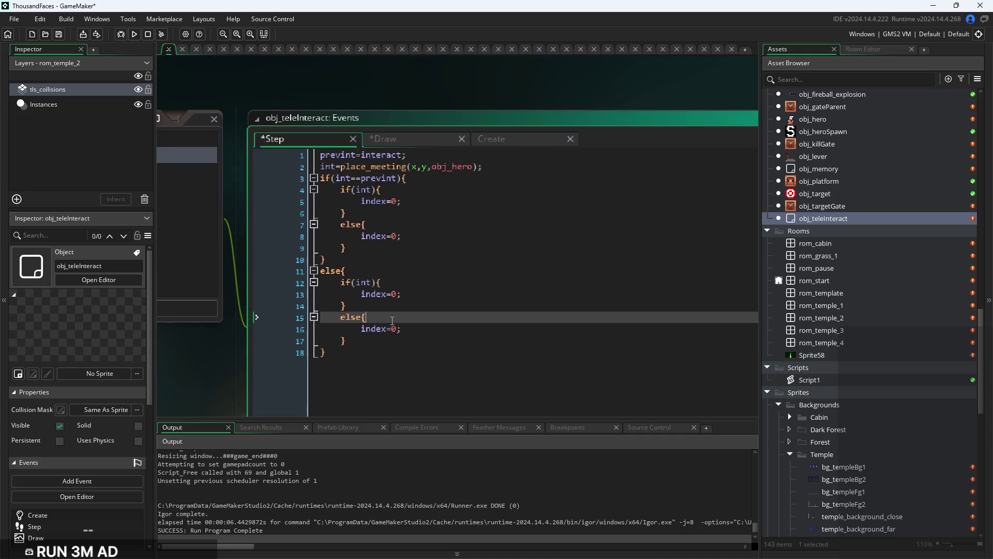
# Add an Alarm 0 event to obj_teleInteract with the code index++;
pyautogui.click(495, 139)
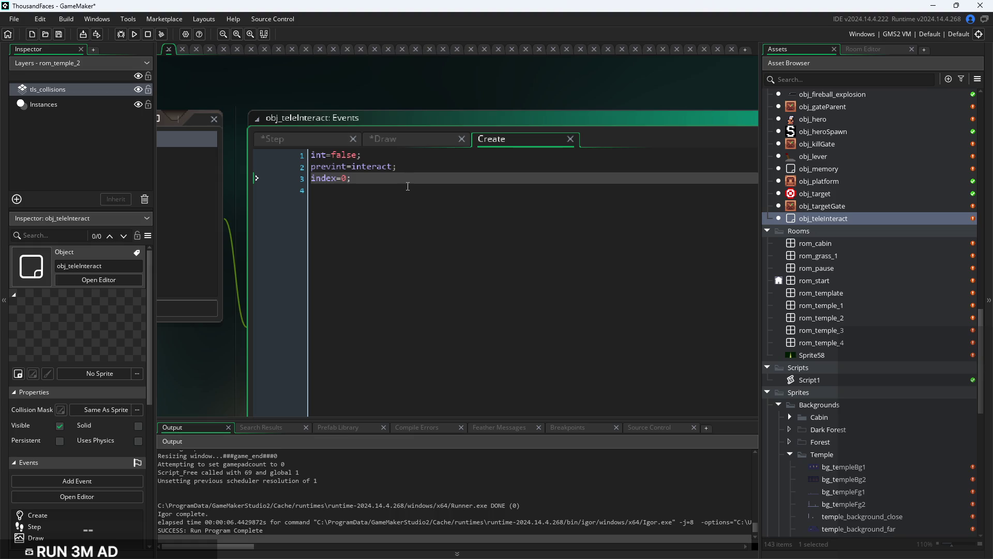
pyautogui.click(296, 140)
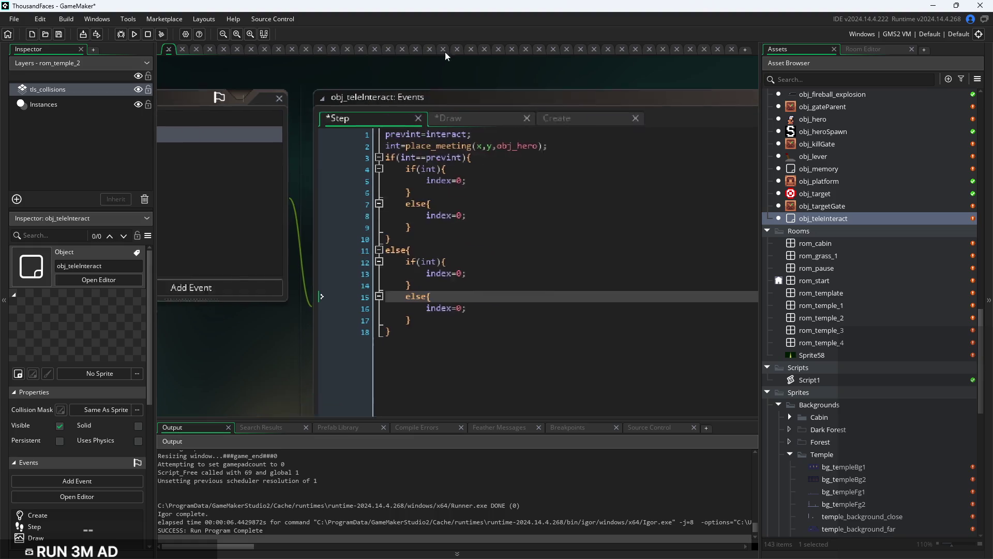
pyautogui.click(280, 243)
pyautogui.moveTo(331, 304)
pyautogui.click(372, 303)
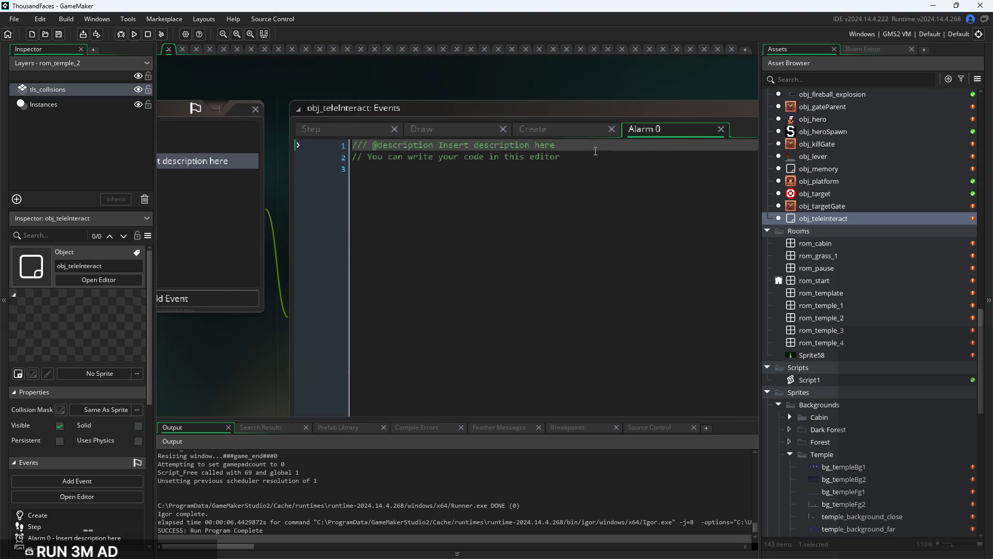
pyautogui.write('index++;')
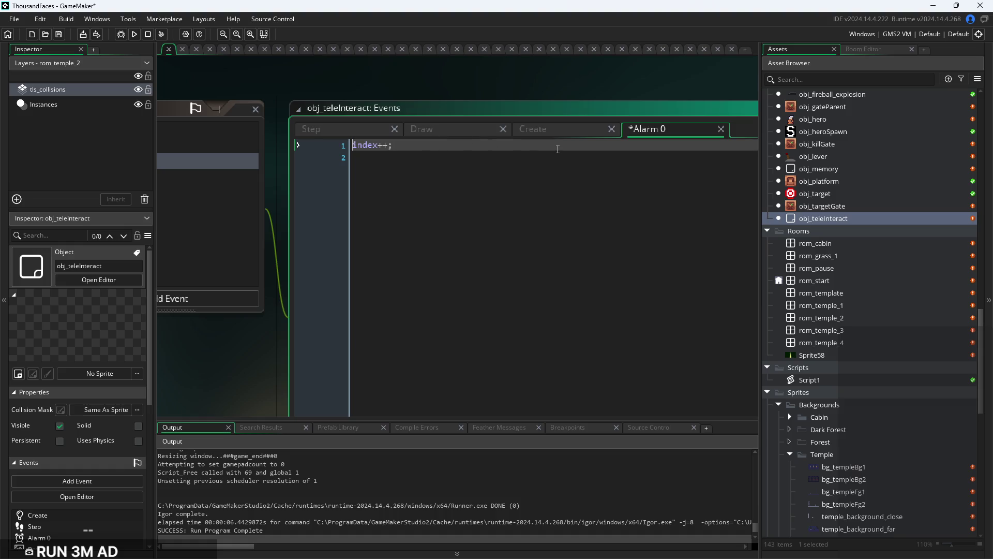
# Return to the Create event code and scroll the Asset Browser
pyautogui.click(554, 132)
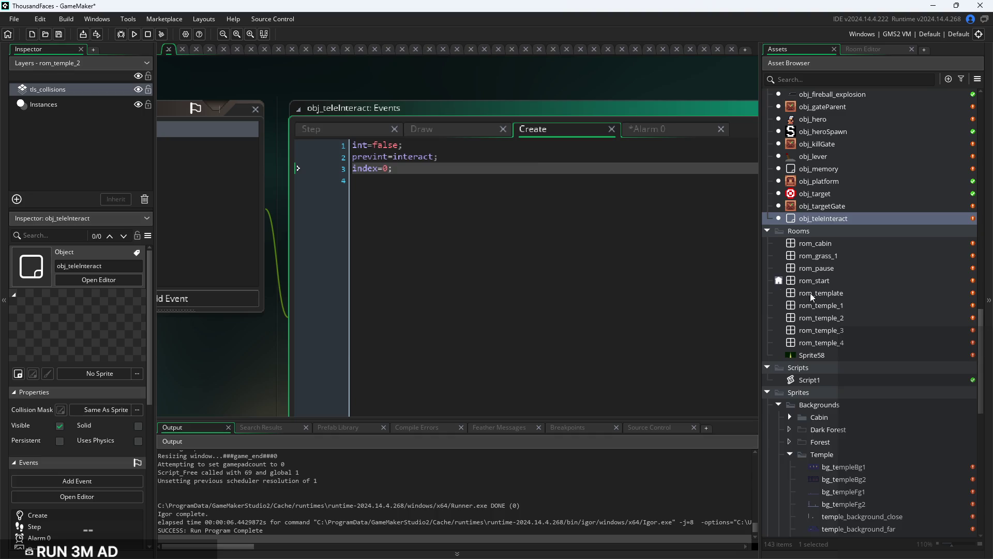
pyautogui.scroll(-5, 812, 387)
pyautogui.scroll(-10, 812, 387)
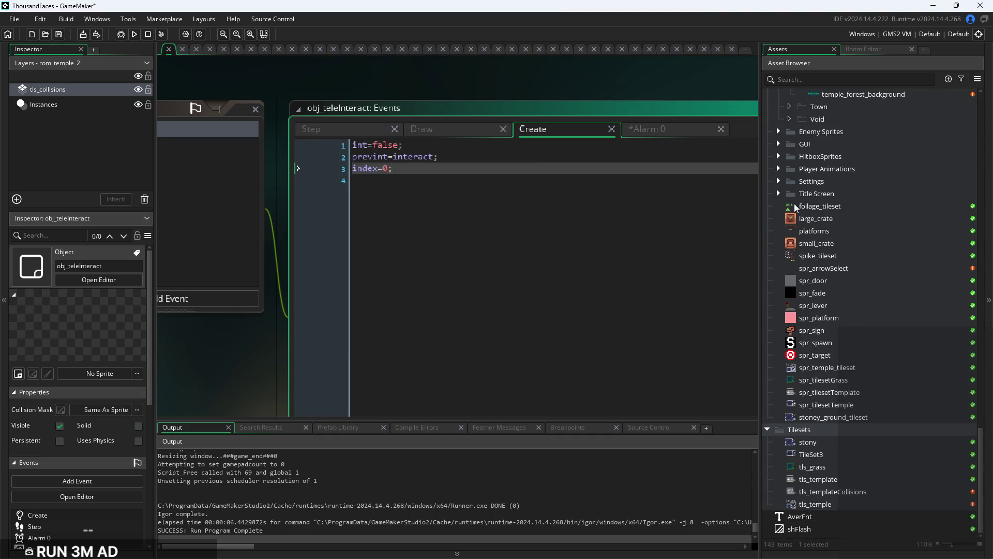
# Open spr_arrowSelect and step through its nine arrow frames, ending back on frame 1
pyautogui.doubleClick(822, 268)
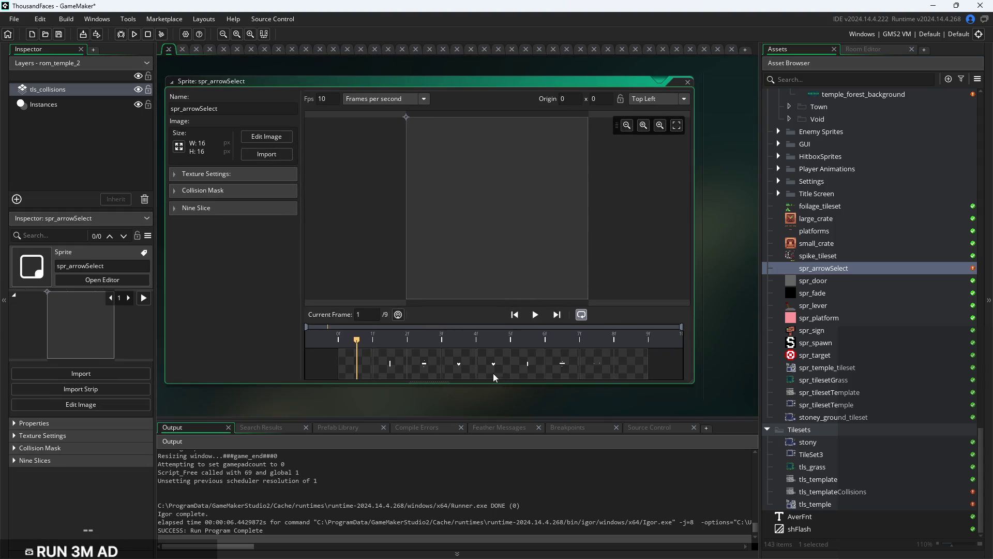
pyautogui.click(470, 373)
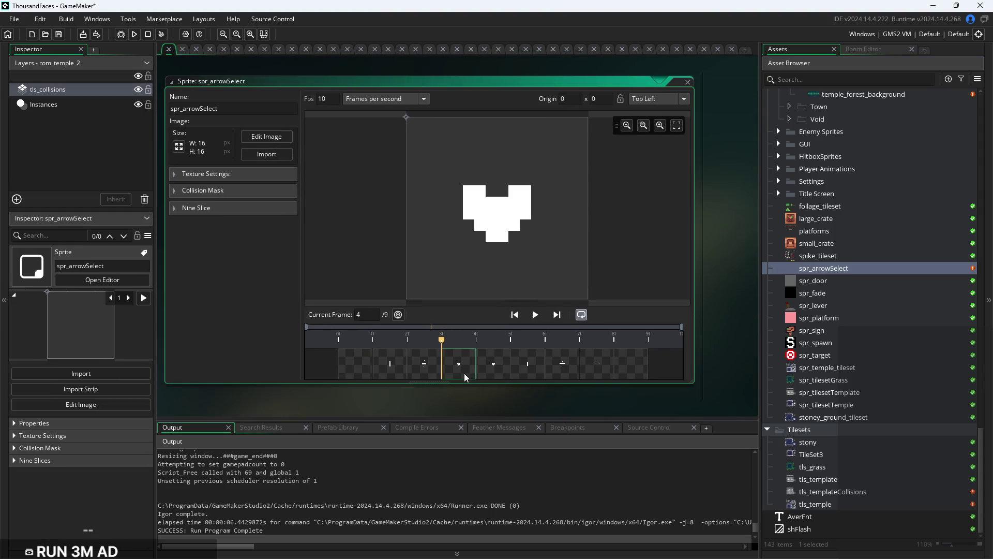
pyautogui.click(388, 368)
pyautogui.click(435, 365)
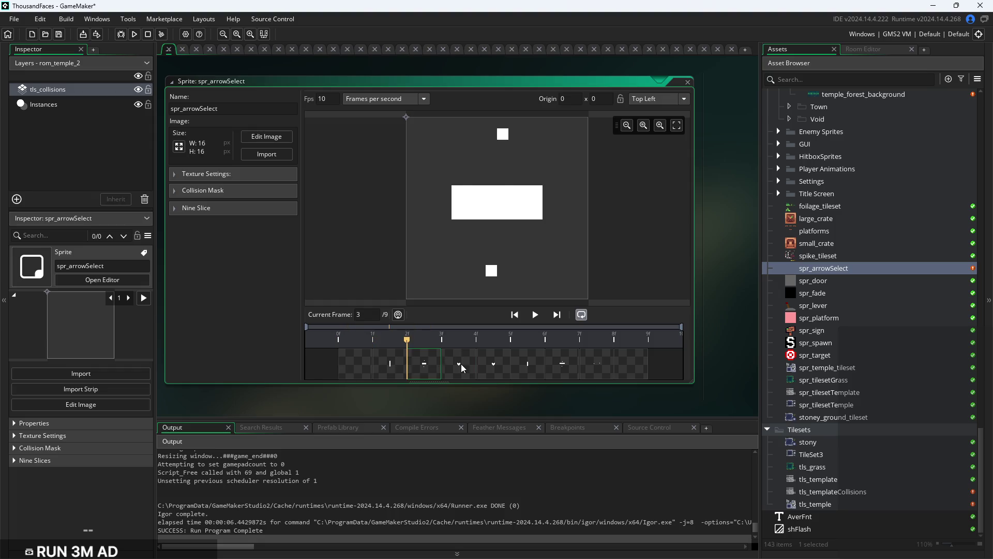
pyautogui.click(462, 369)
pyautogui.scroll(5, 812, 355)
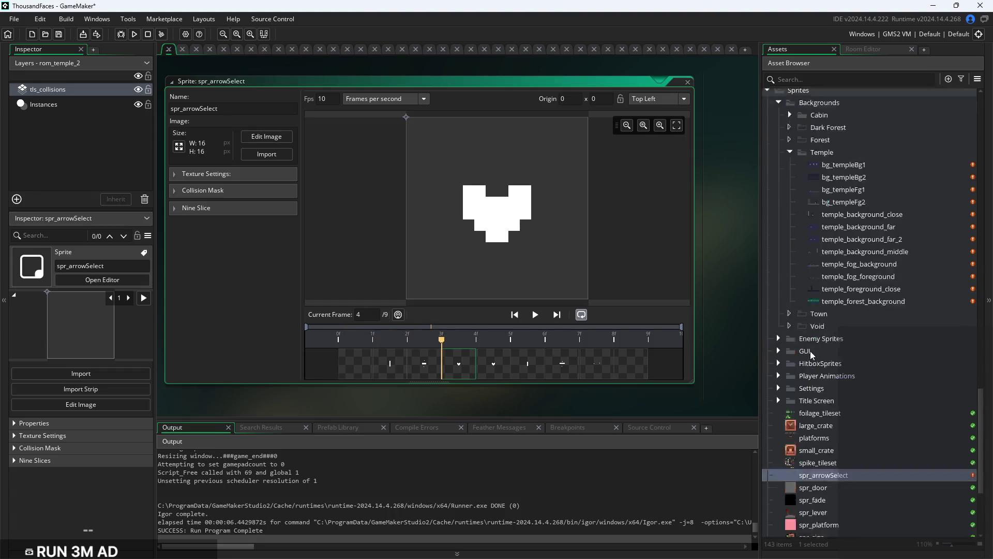
pyautogui.scroll(3, 813, 355)
pyautogui.click(500, 375)
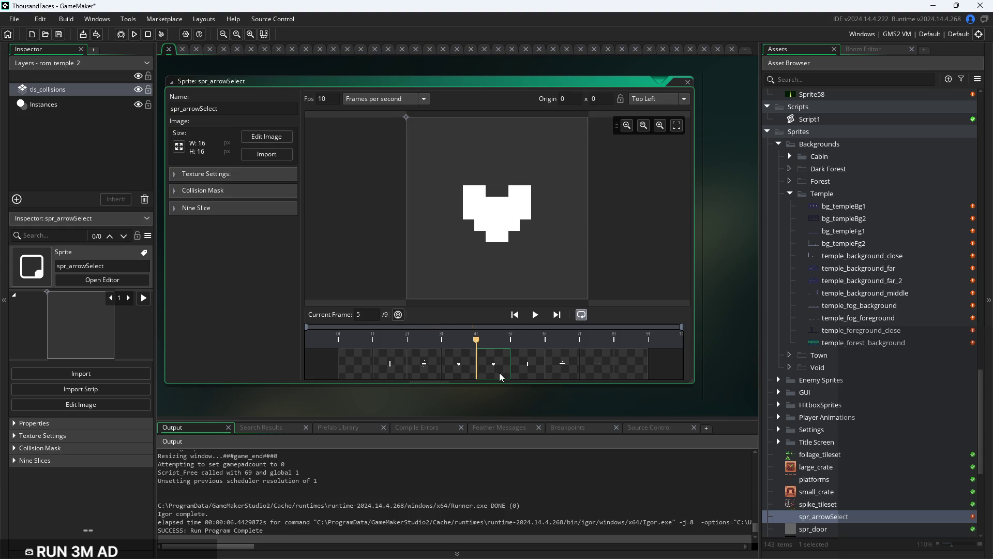
pyautogui.click(524, 378)
pyautogui.click(568, 372)
pyautogui.click(598, 372)
pyautogui.click(634, 369)
pyautogui.scroll(8, 886, 420)
pyautogui.scroll(15, 880, 403)
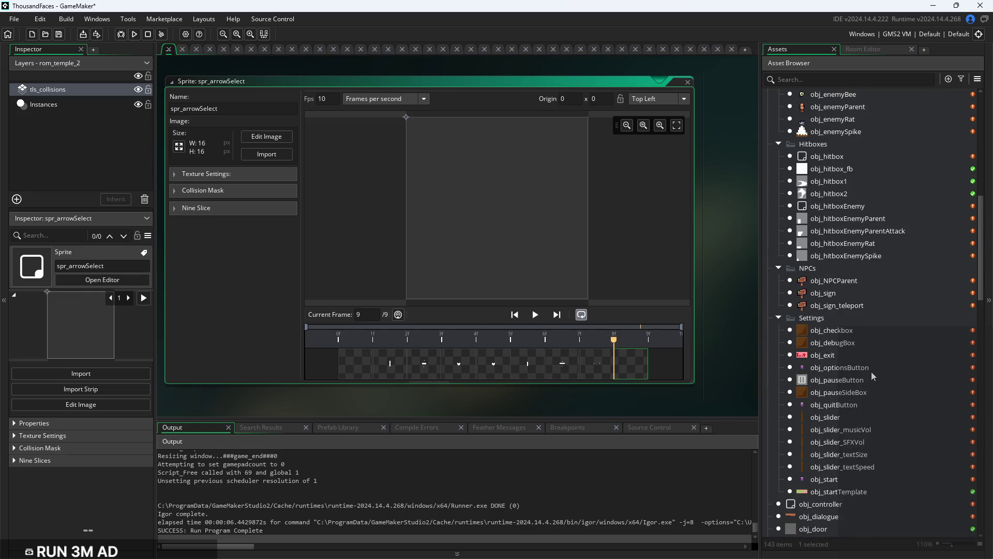
pyautogui.scroll(4, 873, 377)
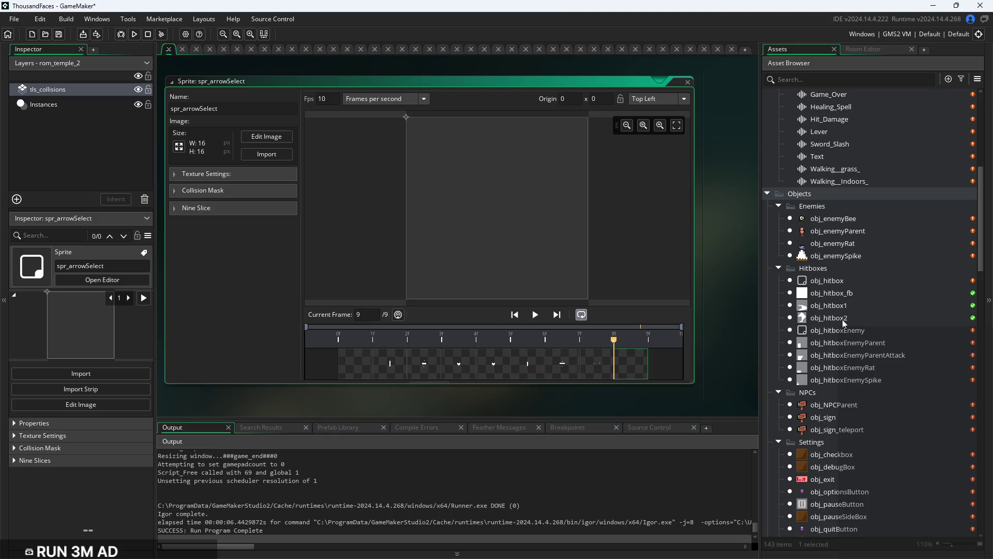
pyautogui.click(362, 376)
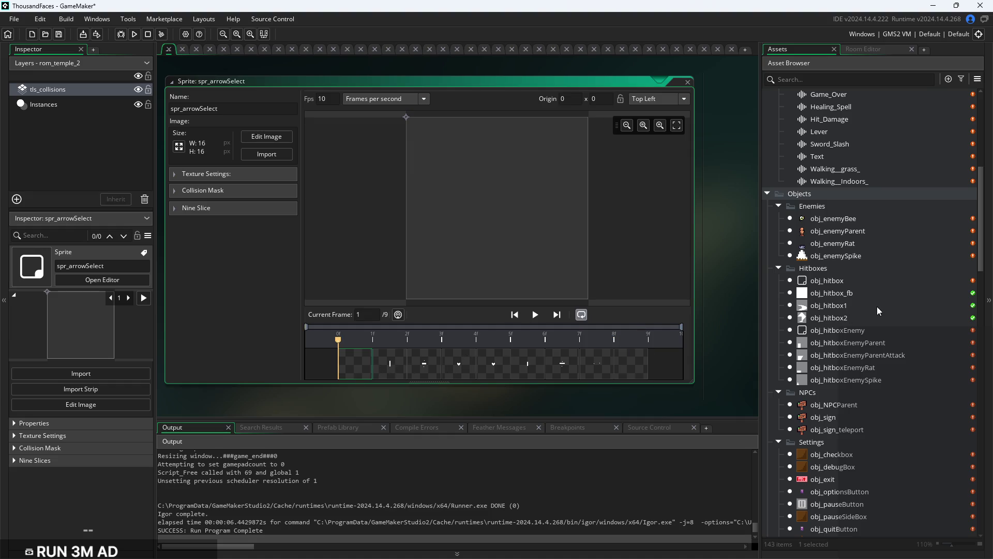
# Find obj_memory in the Asset Browser and open its object editor
pyautogui.scroll(5, 878, 309)
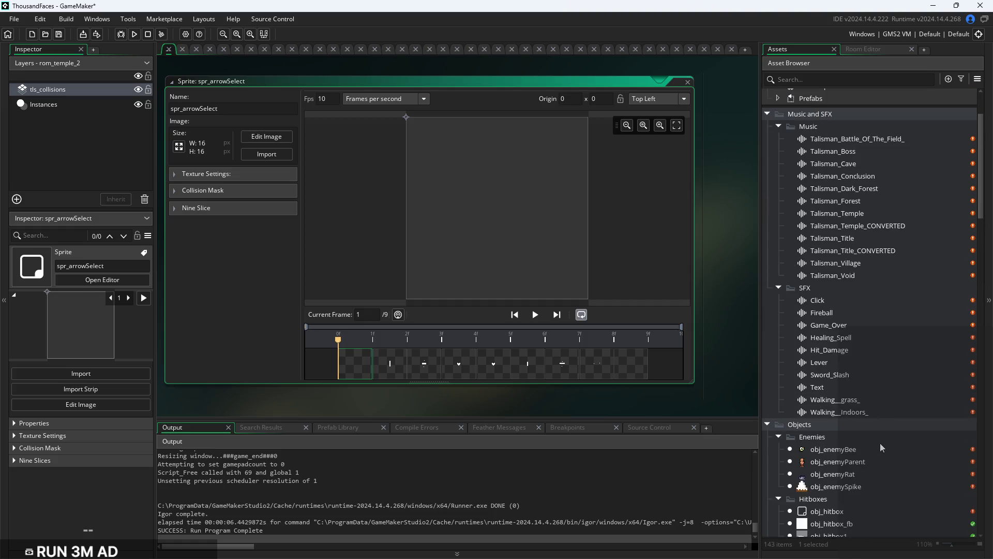
pyautogui.scroll(2, 878, 442)
pyautogui.scroll(-10, 869, 240)
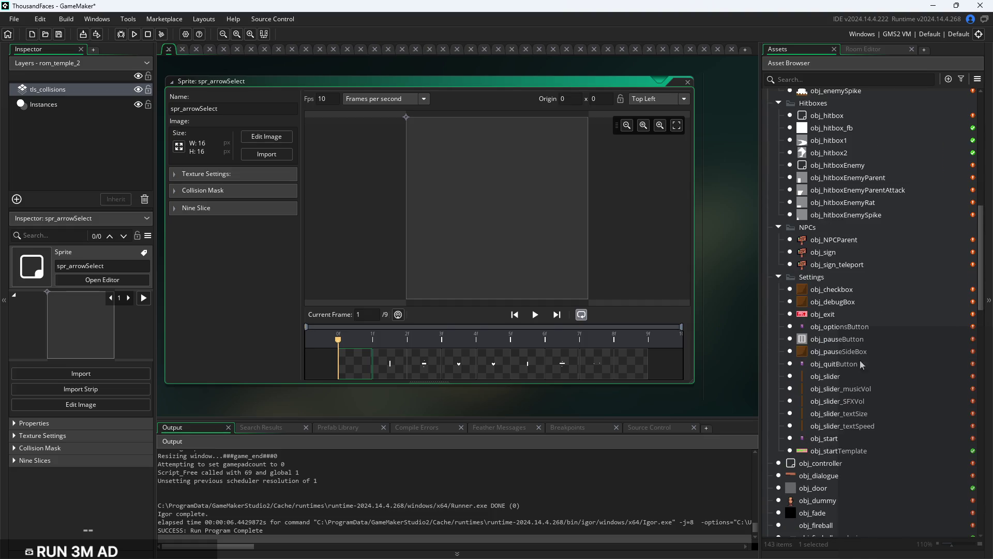
pyautogui.scroll(1, 860, 254)
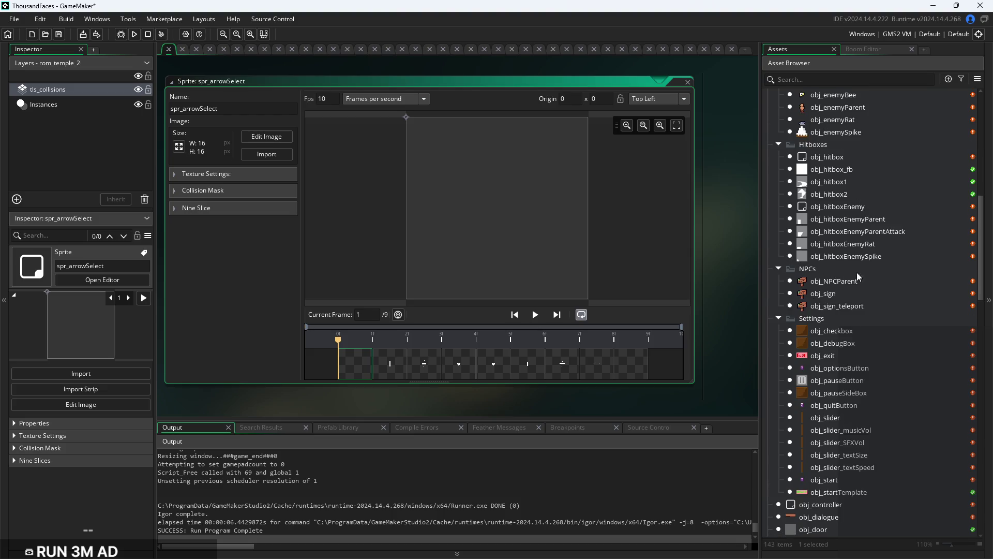
pyautogui.scroll(-2, 857, 197)
pyautogui.scroll(-3, 848, 437)
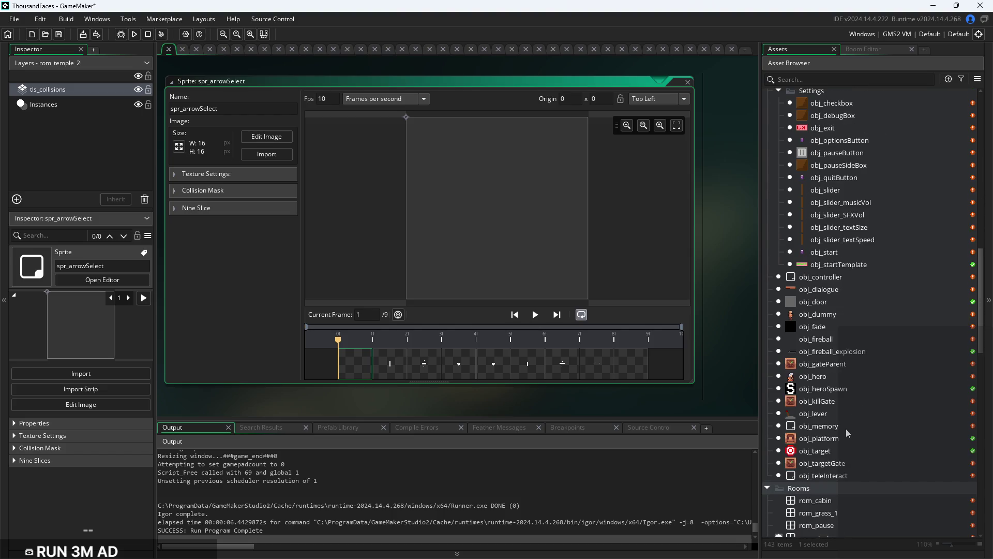
pyautogui.doubleClick(840, 426)
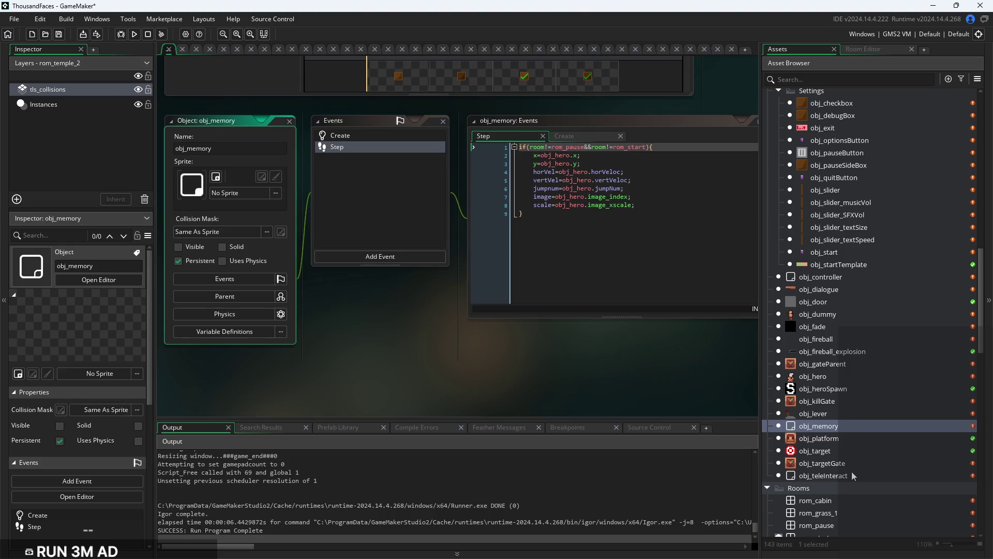
# Open obj_teleInteract and replace the Create line index=0 with image_speed=0;
pyautogui.doubleClick(852, 472)
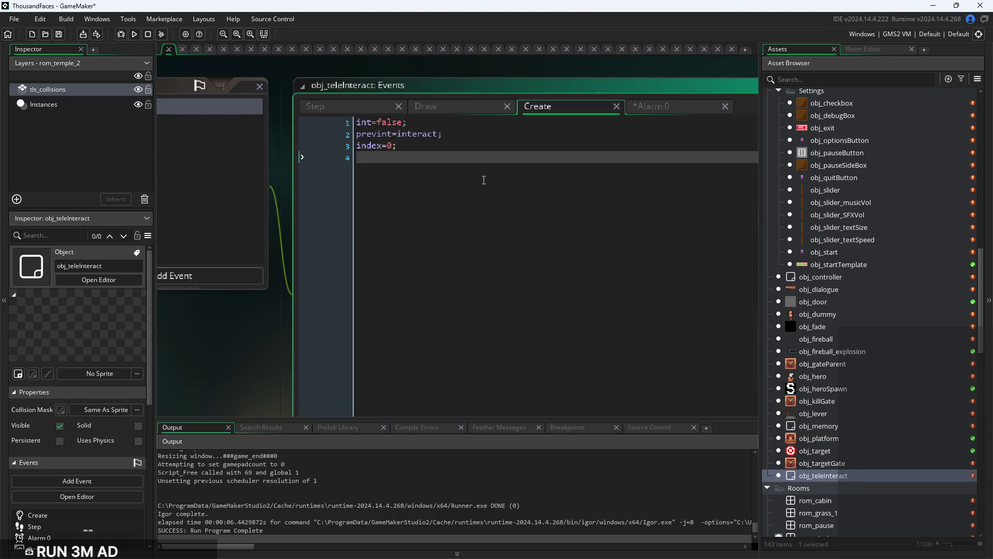
pyautogui.moveTo(420, 157)
pyautogui.mouseDown()
pyautogui.moveTo(256, 123)
pyautogui.moveTo(253, 145)
pyautogui.mouseUp()
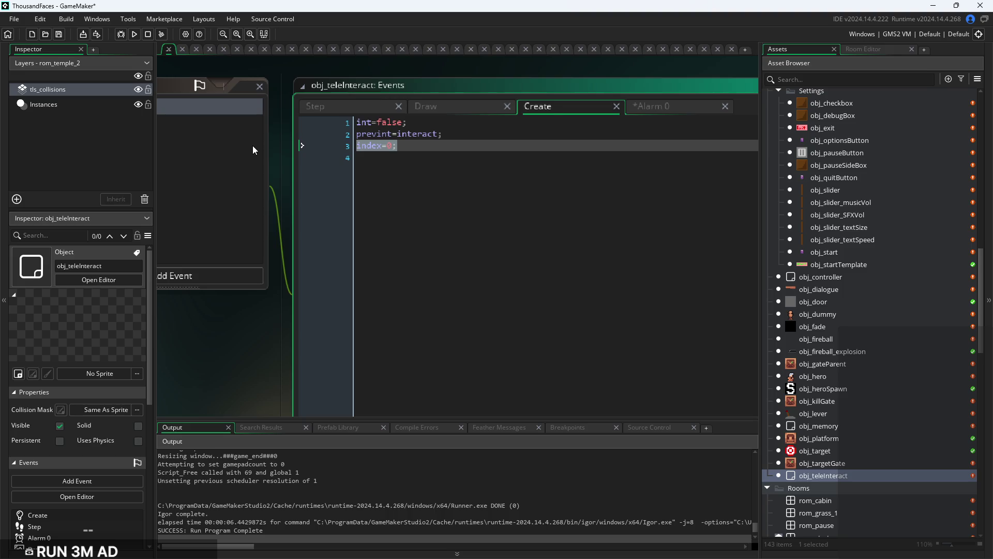
pyautogui.press('BackSpace')
pyautogui.write('image_')
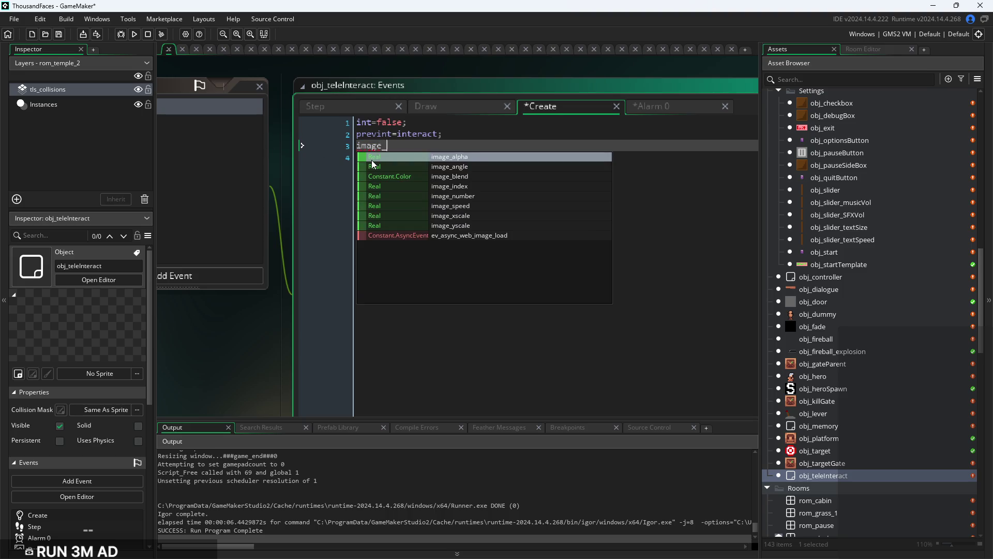
pyautogui.write('speed=0;')
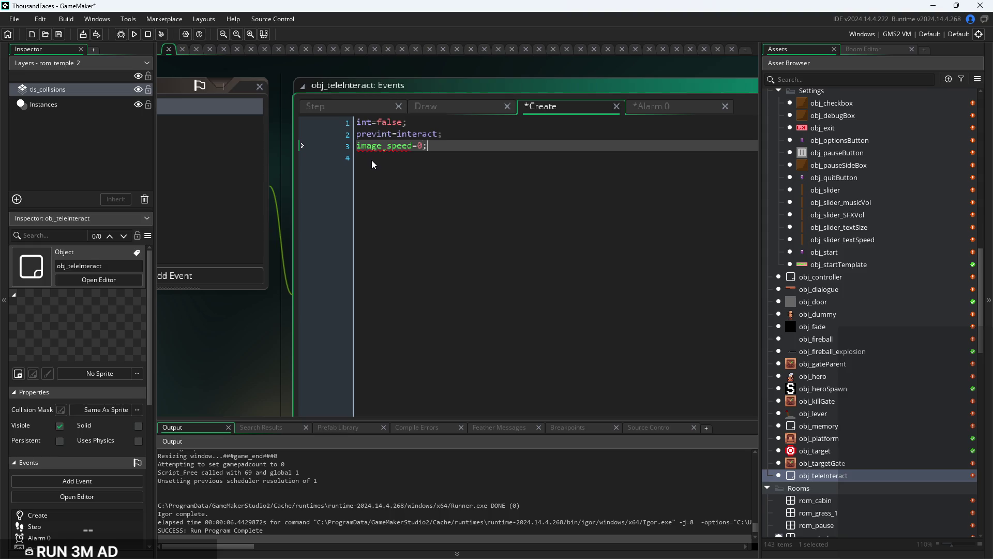
# Inspect the index argument of draw_sprite in the Draw event code
pyautogui.click(461, 107)
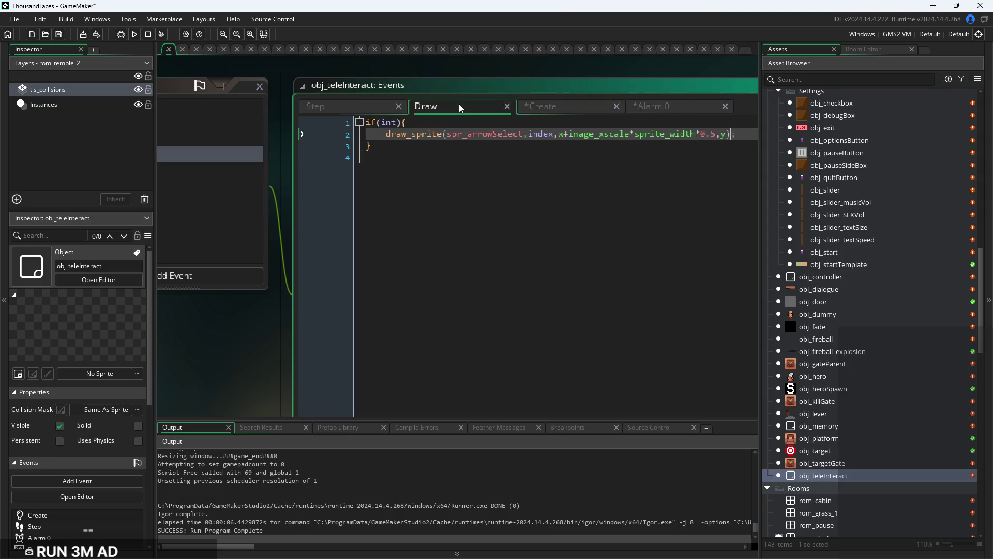
pyautogui.press('Up')
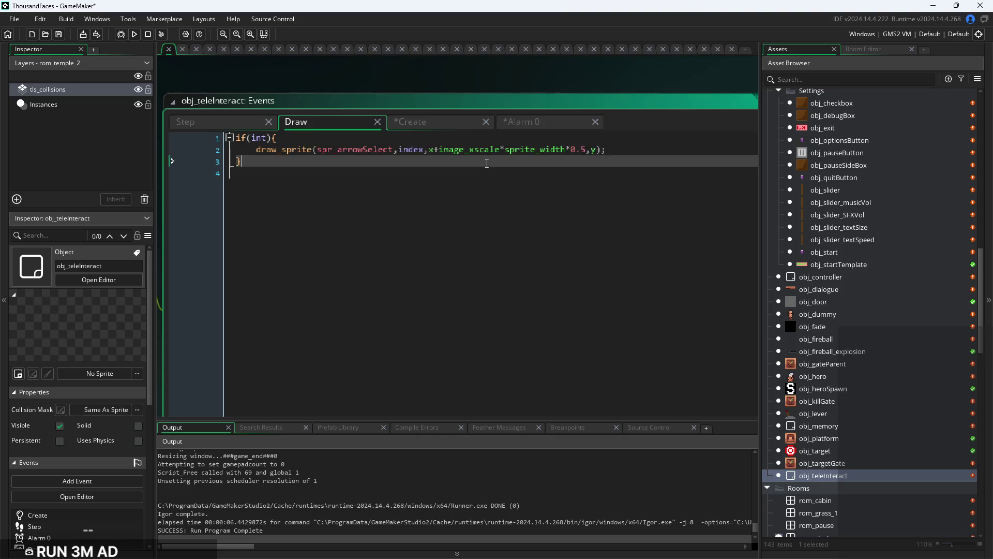
pyautogui.click(424, 154)
pyautogui.doubleClick(423, 154)
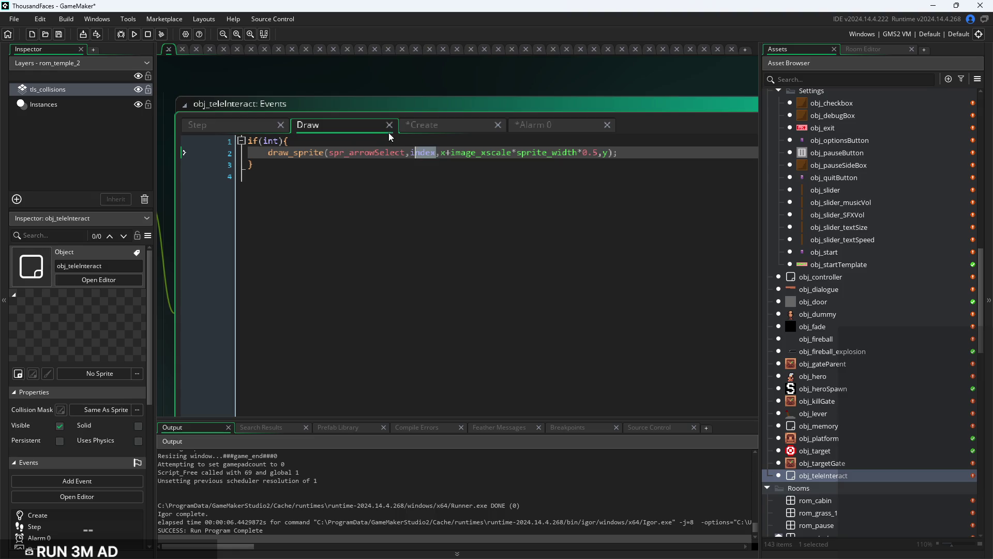
# Undo the Create edit so line 3 reads index=0; again
pyautogui.click(432, 127)
pyautogui.press('BackSpace')
pyautogui.press('BackSpace')
pyautogui.press('BackSpace')
pyautogui.hotkey('ctrl', 'z')
pyautogui.press('BackSpace')
pyautogui.hotkey('ctrl', 'z')
pyautogui.hotkey('ctrl', 'z')
pyautogui.hotkey('ctrl', 'z')
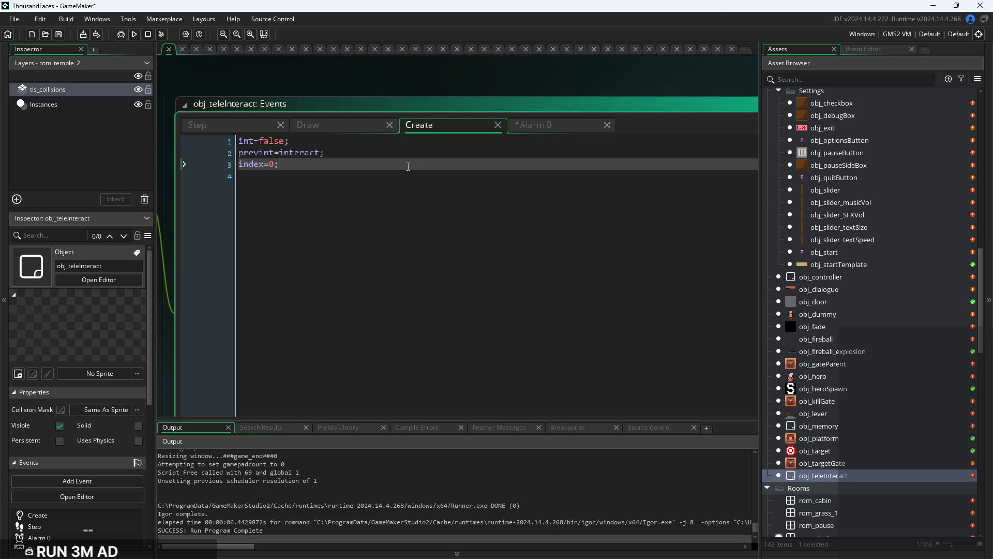
# Check Step code lines 4, 5, 11 and 13, confirming each branch sets index=0;
pyautogui.scroll(2, 493, 212)
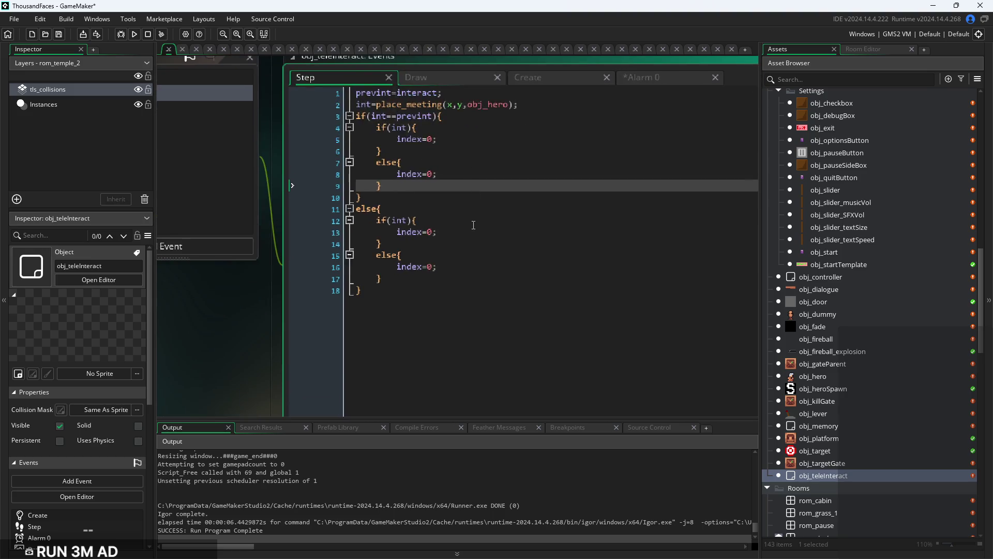
pyautogui.click(475, 223)
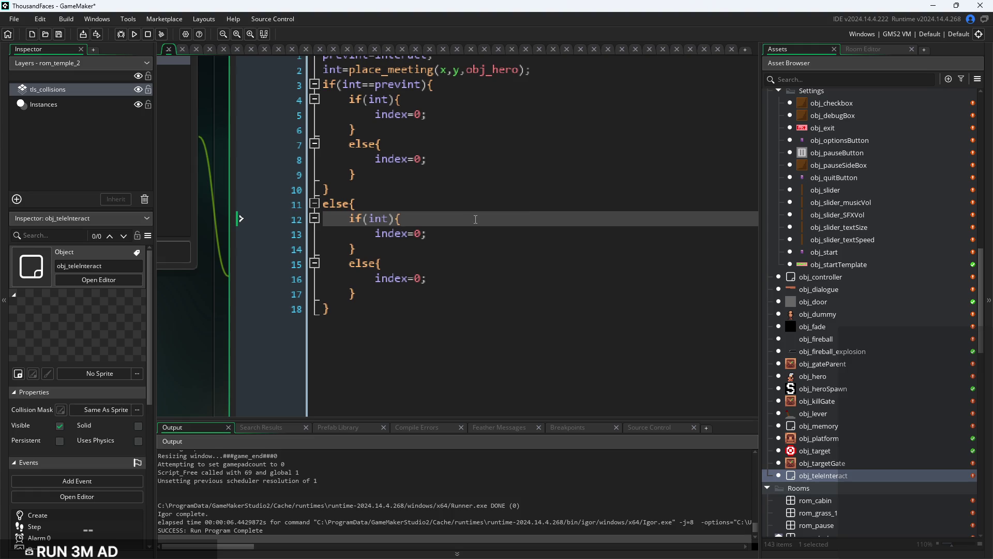
pyautogui.scroll(-3, 475, 219)
pyautogui.scroll(2, 474, 222)
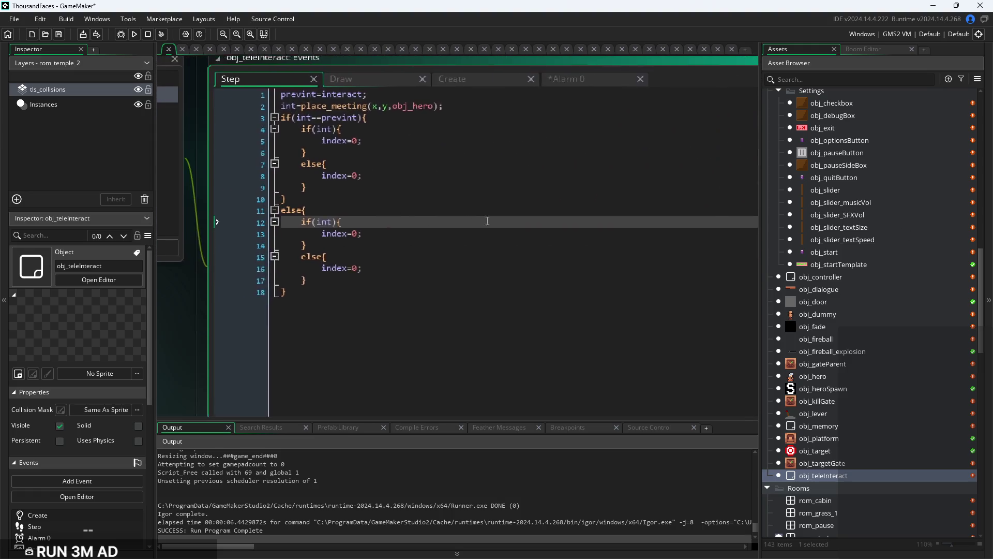
pyautogui.scroll(1, 474, 222)
pyautogui.click(431, 205)
pyautogui.scroll(1, 431, 199)
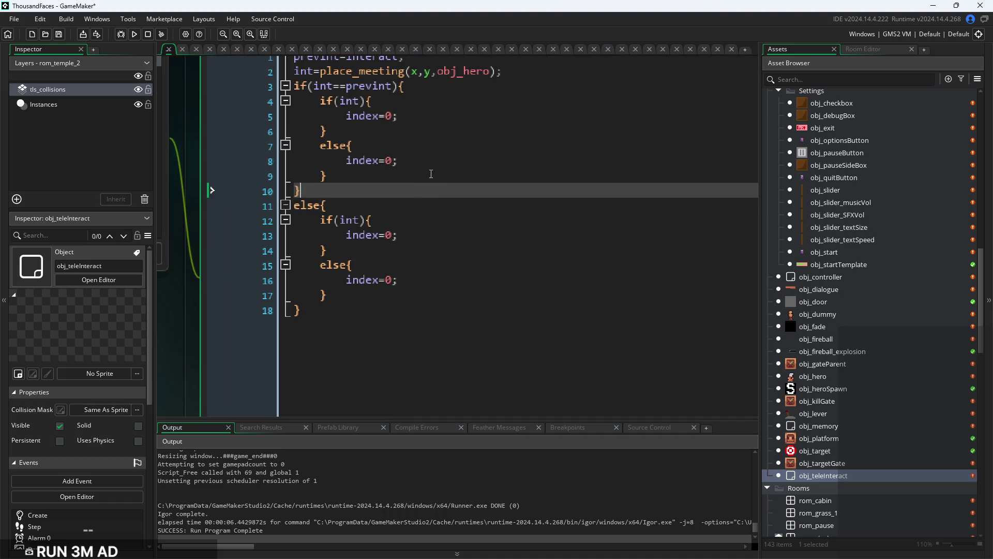
pyautogui.click(417, 102)
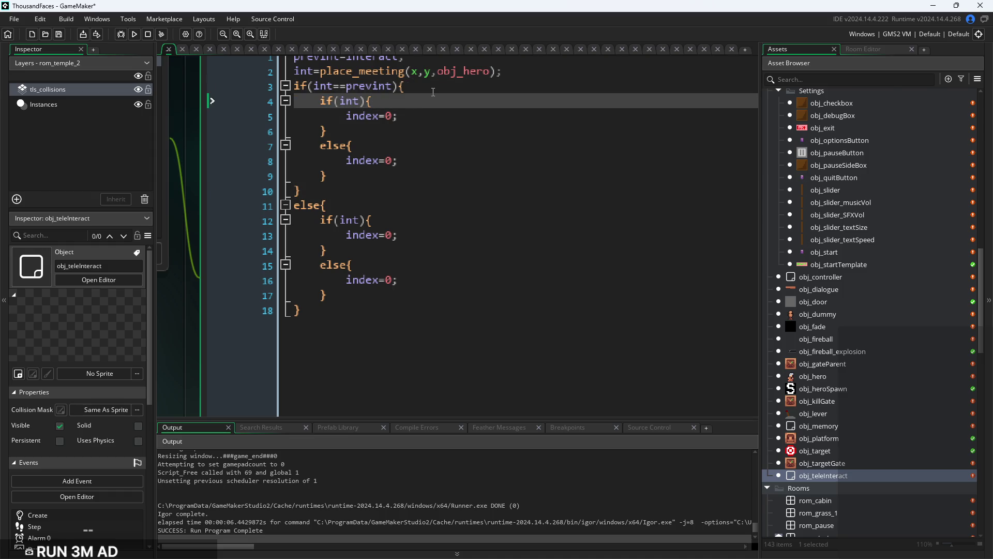
pyautogui.click(468, 151)
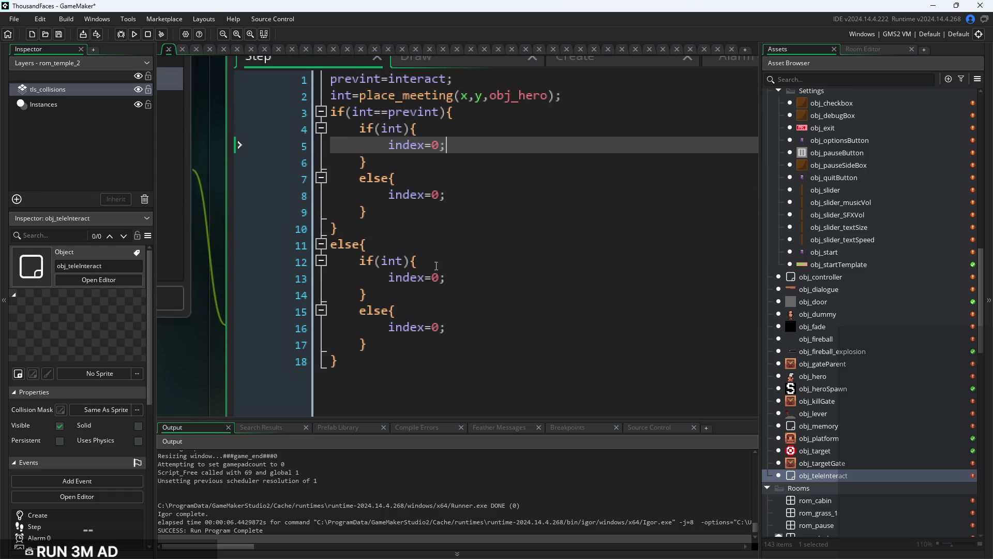
pyautogui.click(465, 244)
pyautogui.click(464, 279)
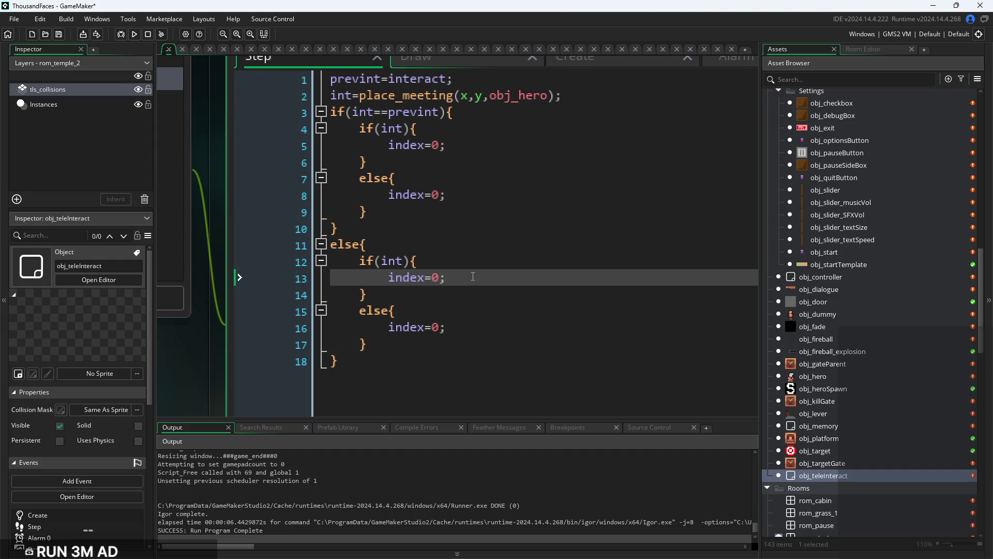
# Glance at the Alarm 0 event code, then go back to the Step event
pyautogui.scroll(-2, 472, 277)
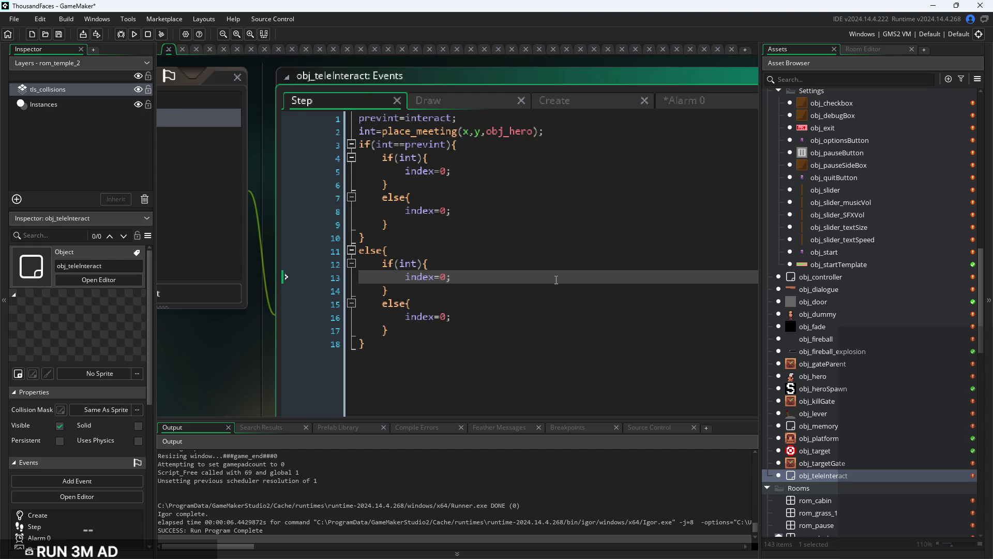
pyautogui.scroll(2, 556, 279)
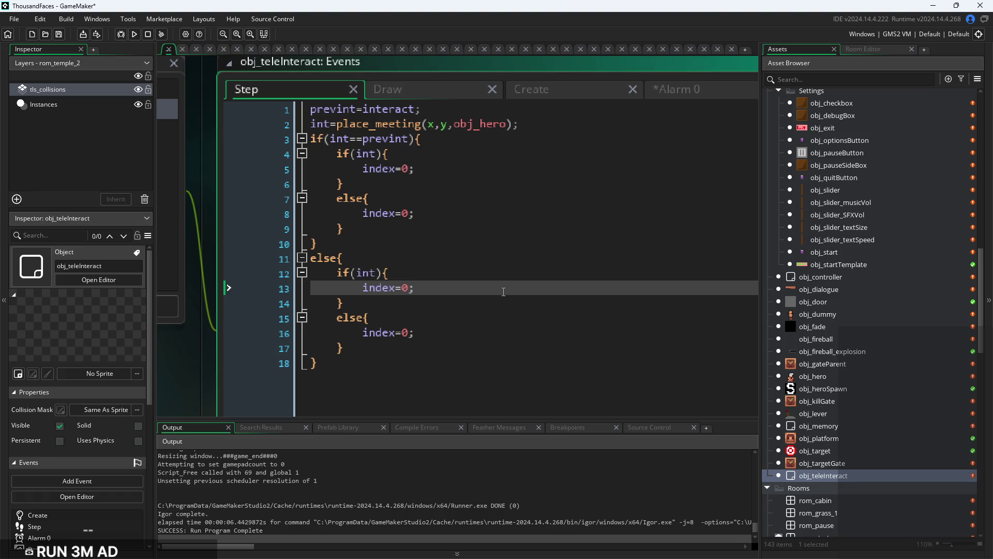
pyautogui.click(660, 93)
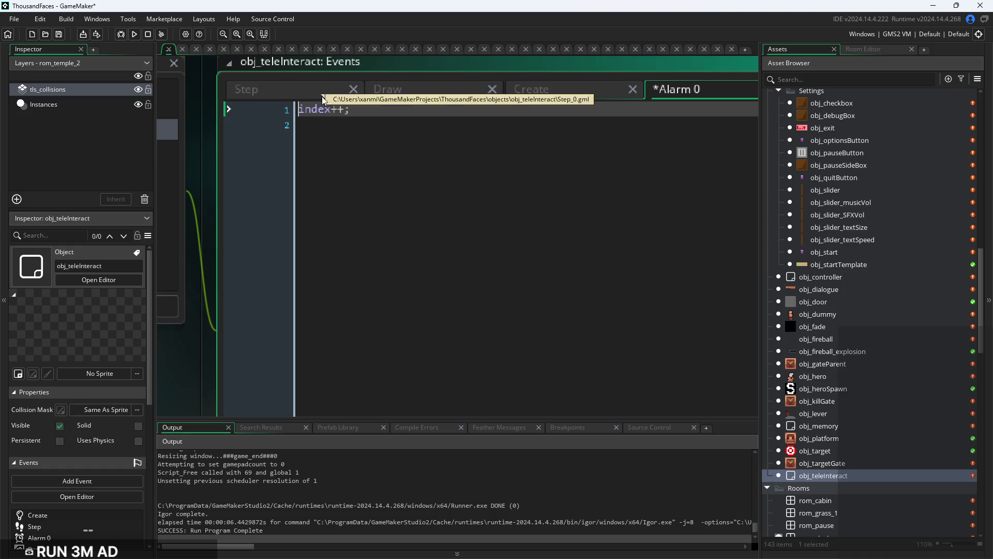
pyautogui.click(295, 89)
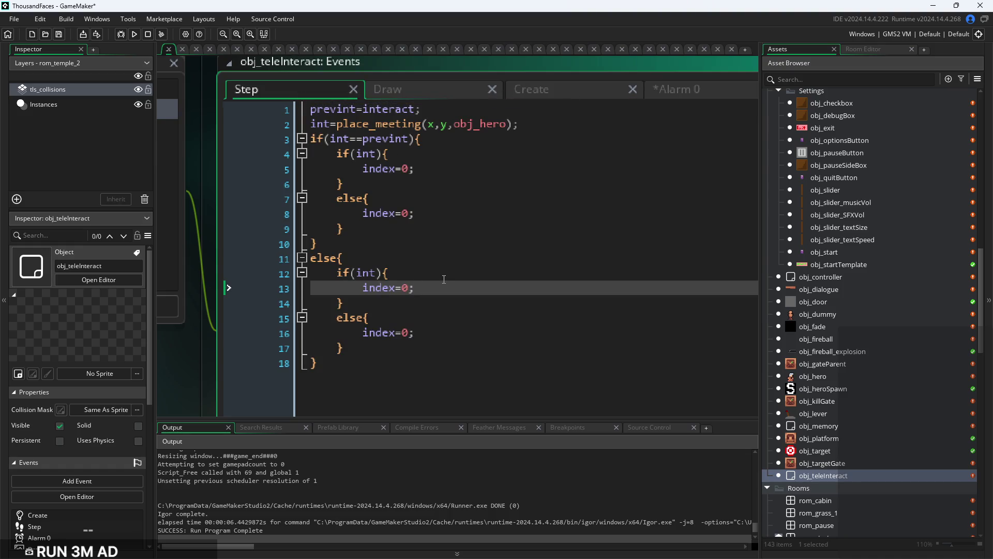
# Add alarm_set(0,20); on a new line below index=0, using autocomplete for alarm_set
pyautogui.press('Return')
pyautogui.write('alarm')
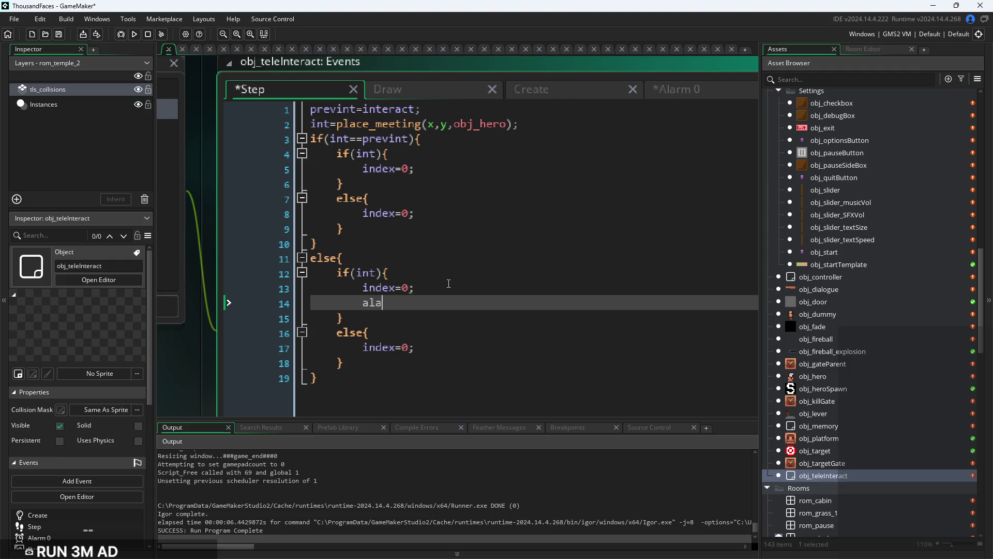
pyautogui.press('Down')
pyautogui.press('Down')
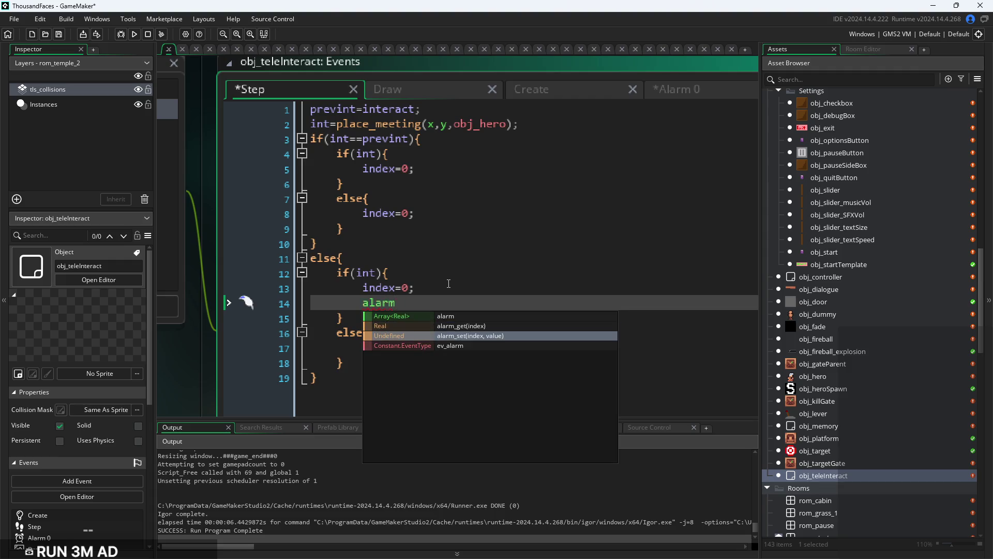
pyautogui.press('Return')
pyautogui.write('0,3);')
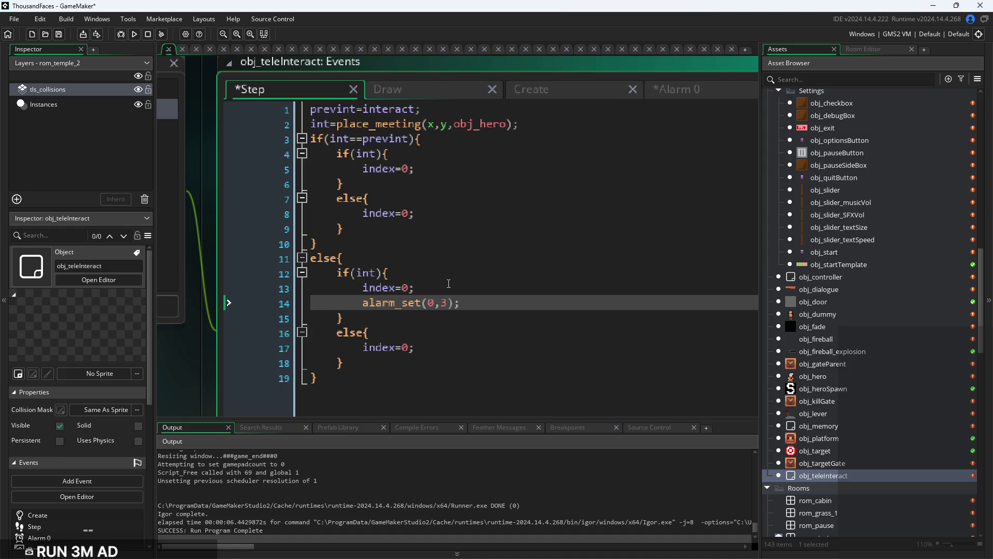
pyautogui.press('Left')
pyautogui.press('BackSpace')
pyautogui.write('10')
pyautogui.press('Left')
pyautogui.press('BackSpace')
pyautogui.write('2')
# Copy the alarm_set(0,20); line from Step and paste it onto line 2 of Alarm 0
pyautogui.click(678, 90)
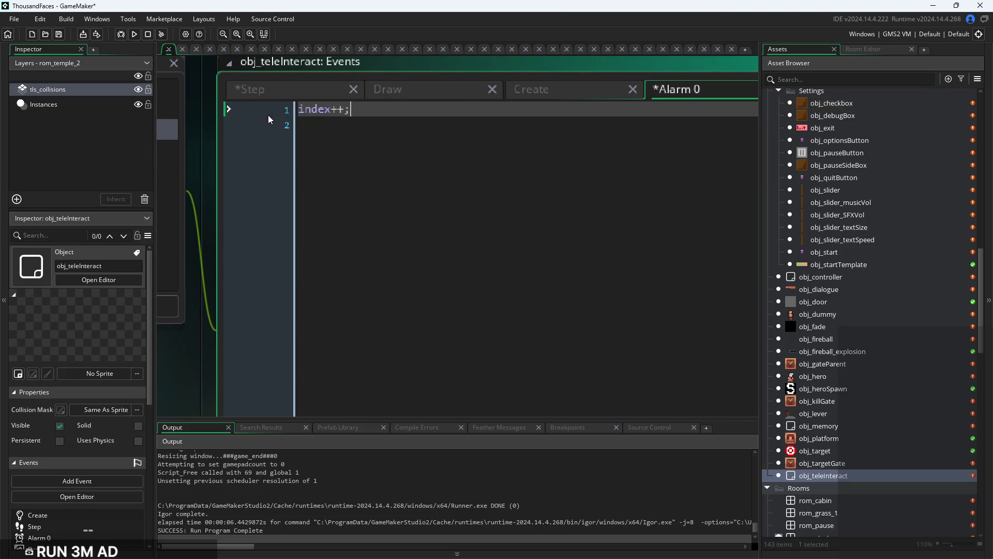
pyautogui.click(269, 89)
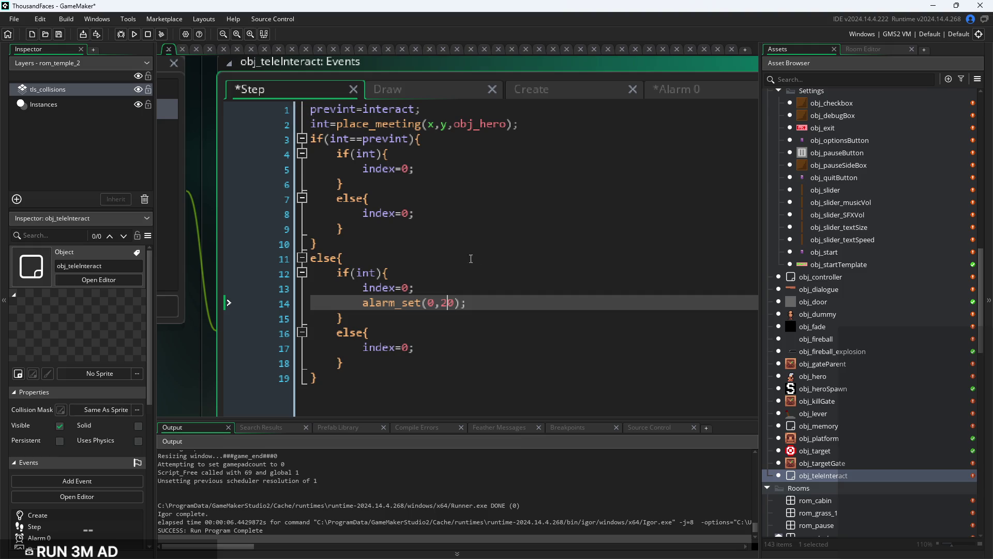
pyautogui.click(659, 96)
pyautogui.click(269, 89)
pyautogui.moveTo(499, 300); pyautogui.dragTo(363, 303)
pyautogui.hotkey('ctrl', 'c')
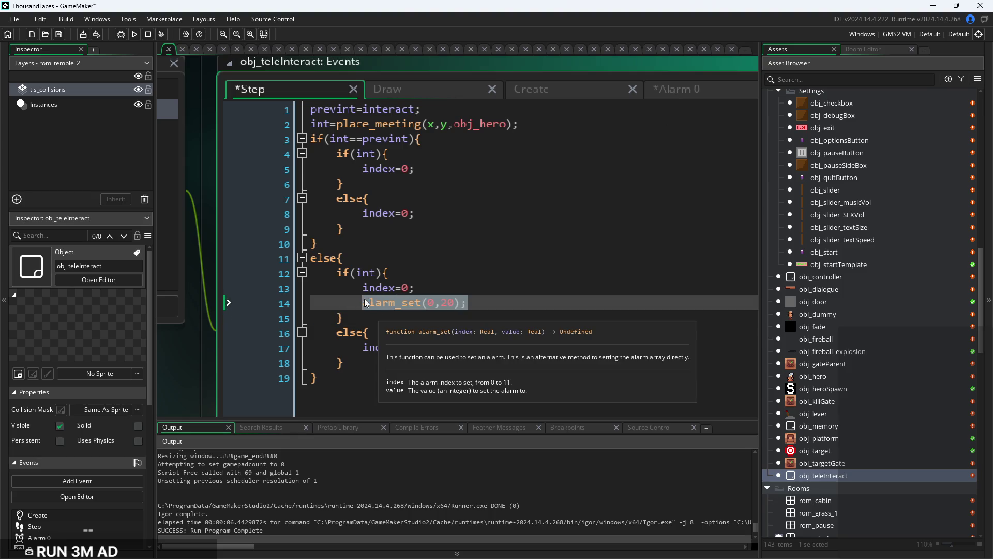
pyautogui.click(670, 93)
pyautogui.click(443, 124)
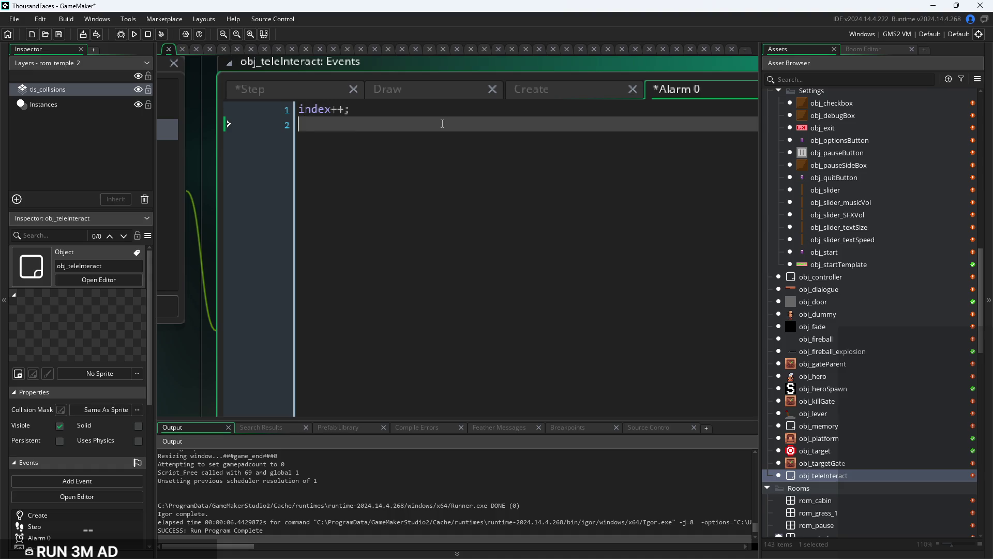
pyautogui.hotkey('ctrl', 'v')
# Wrap the pasted alarm_set call in if(index<8){ } below index++;
pyautogui.press('Up')
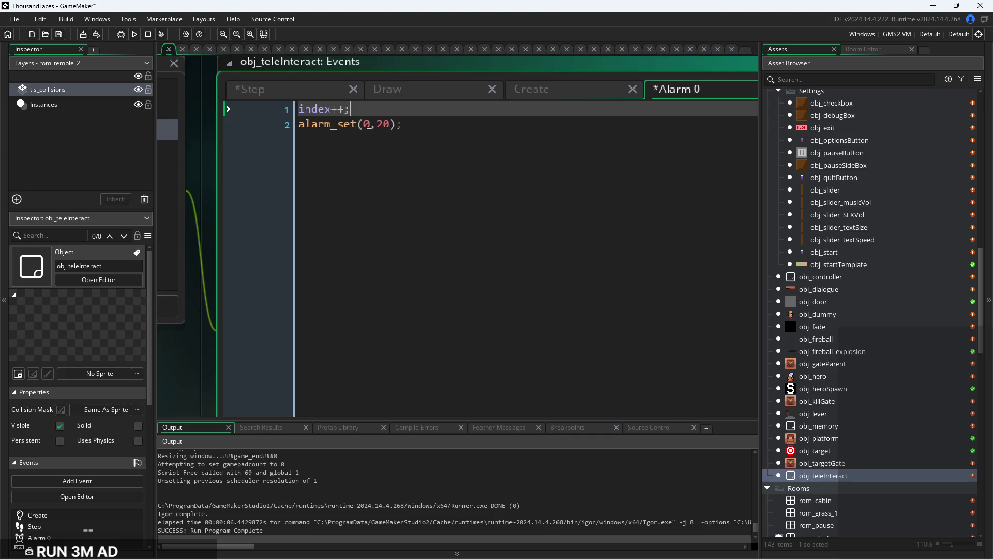
pyautogui.press('Return')
pyautogui.press('Down')
pyautogui.press('Tab')
pyautogui.press('Up')
pyautogui.write('if(ru')
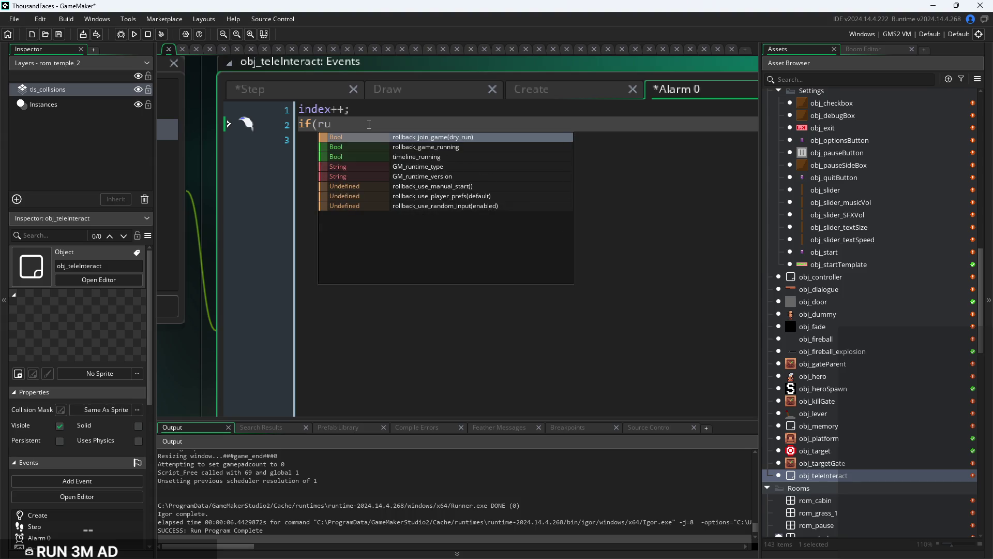
pyautogui.write('nning){')
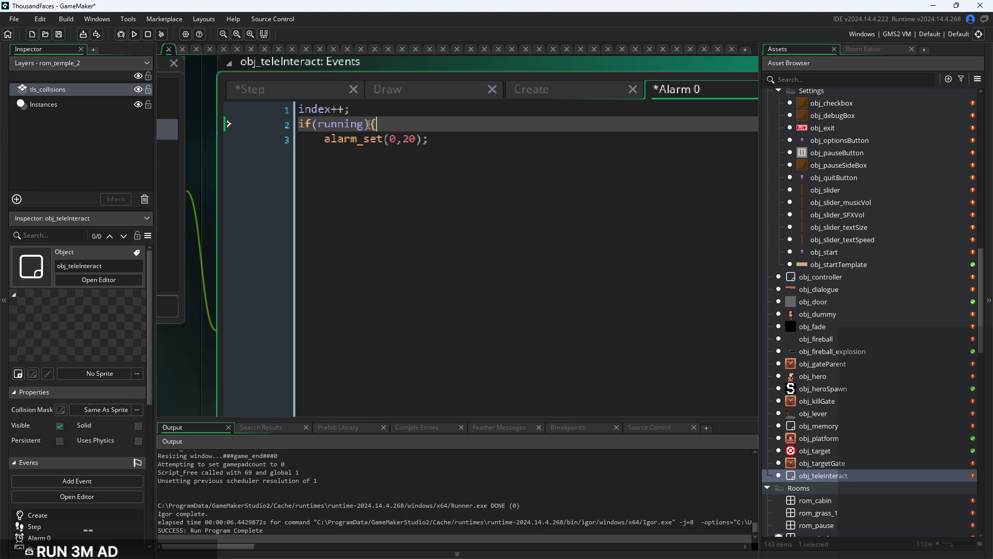
pyautogui.click(495, 144)
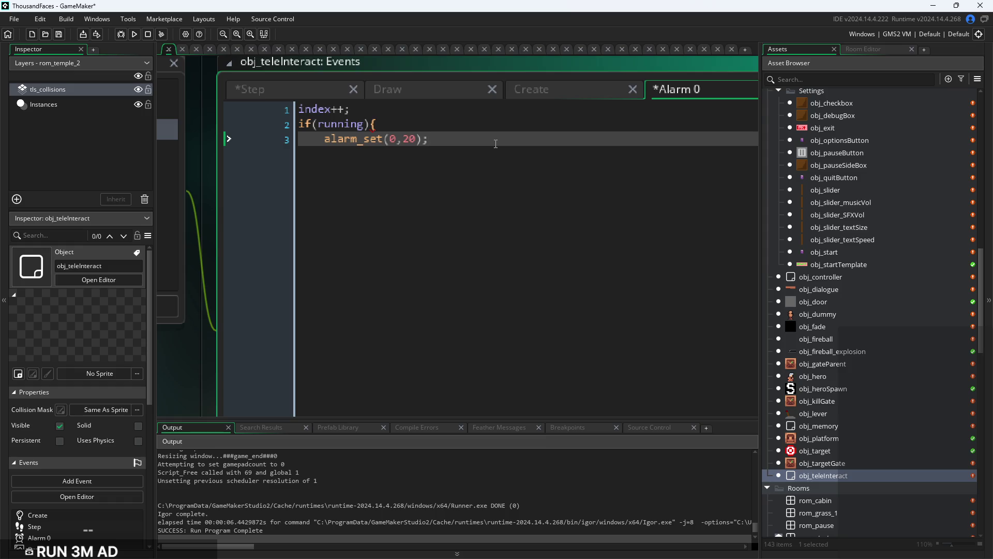
pyautogui.press('Return')
pyautogui.write('}')
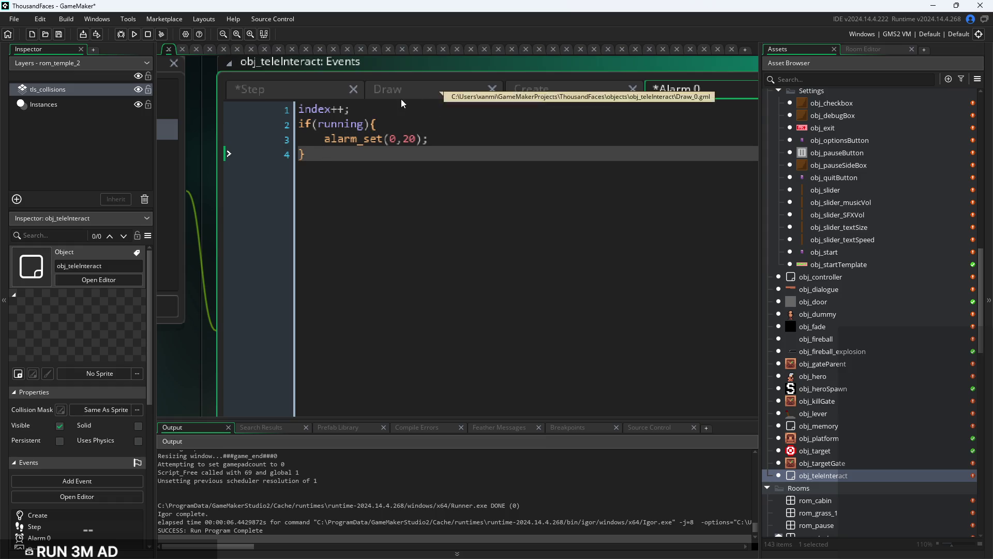
pyautogui.click(378, 127)
pyautogui.moveTo(379, 132); pyautogui.dragTo(335, 126)
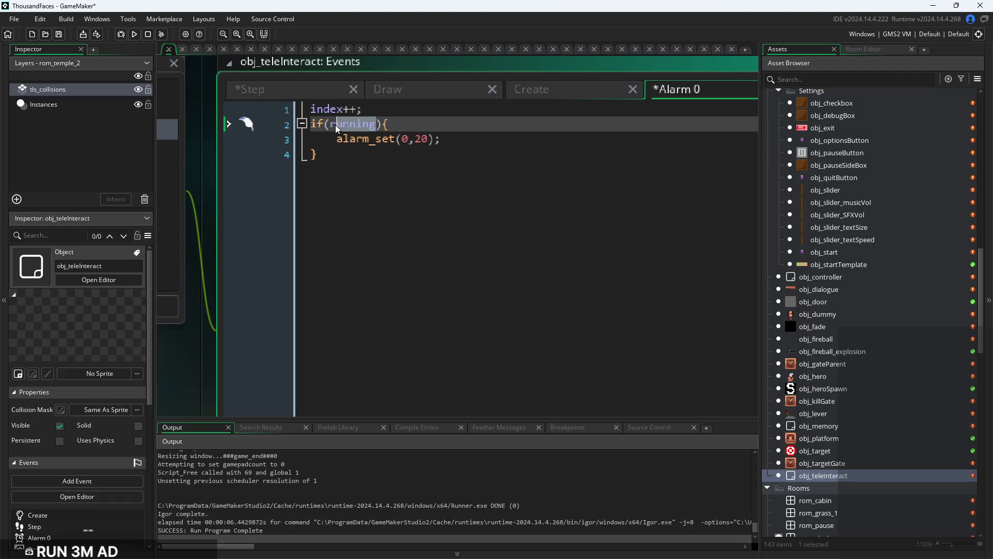
pyautogui.write('index')
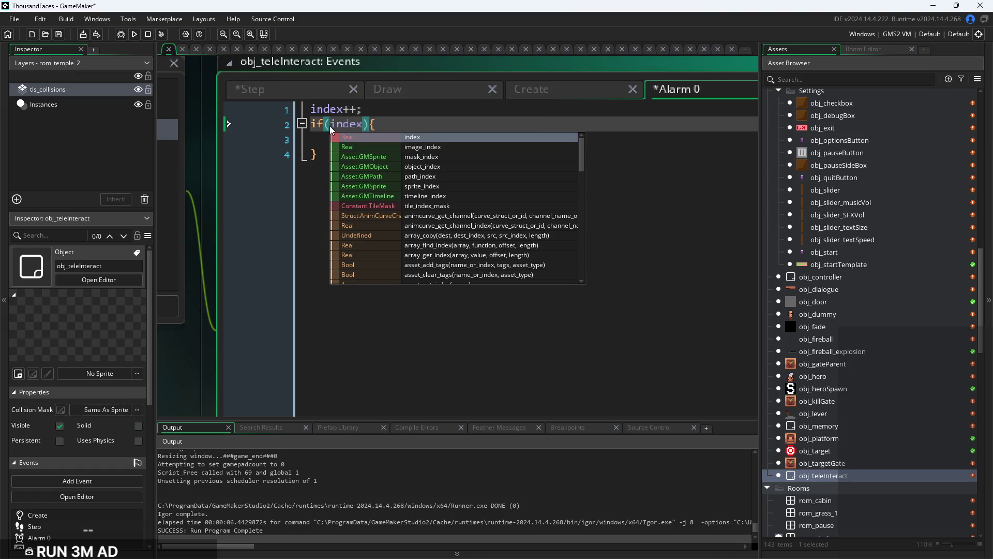
pyautogui.write('<8')
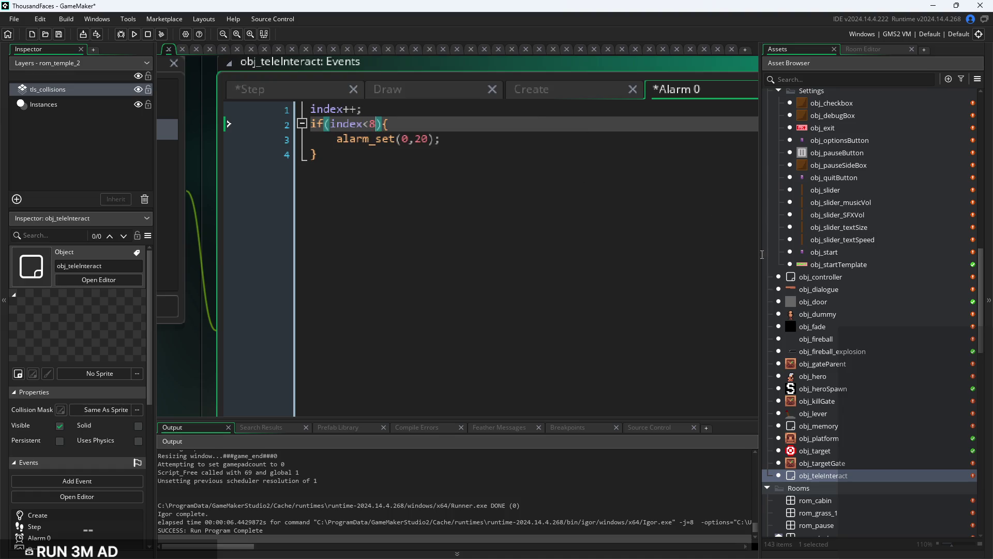
pyautogui.scroll(-15, 851, 360)
pyautogui.scroll(-5, 846, 392)
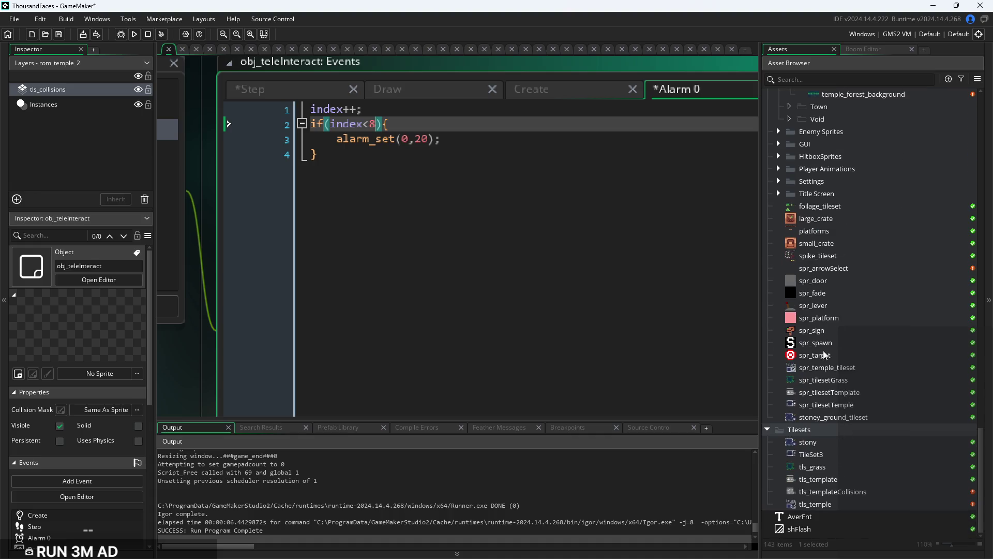
# Open spr_arrowSelect and step through its animation frames up to frame 9 of 9
pyautogui.click(815, 272)
pyautogui.doubleClick(814, 272)
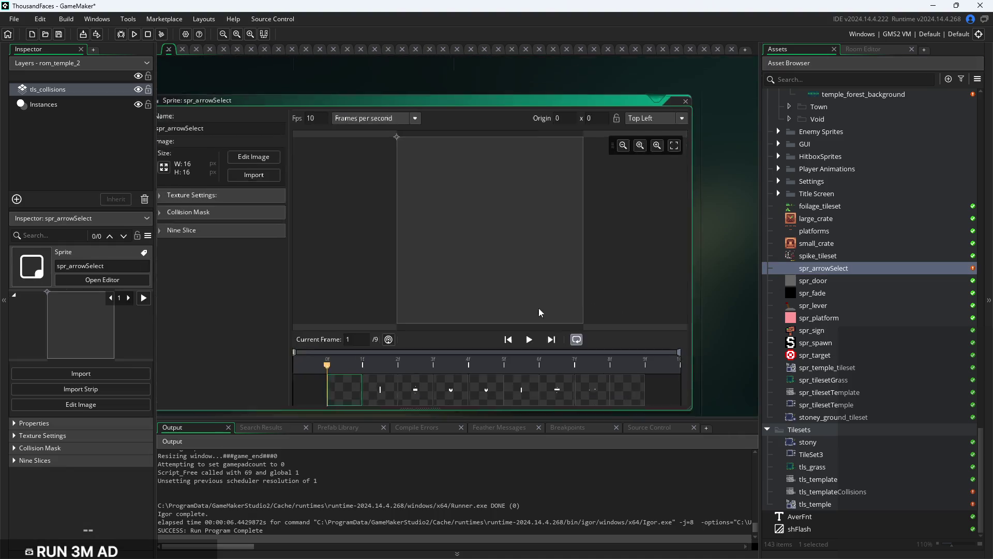
pyautogui.click(394, 367)
pyautogui.click(435, 365)
pyautogui.click(458, 365)
pyautogui.click(488, 363)
pyautogui.click(527, 367)
pyautogui.click(563, 366)
pyautogui.click(597, 368)
pyautogui.click(635, 367)
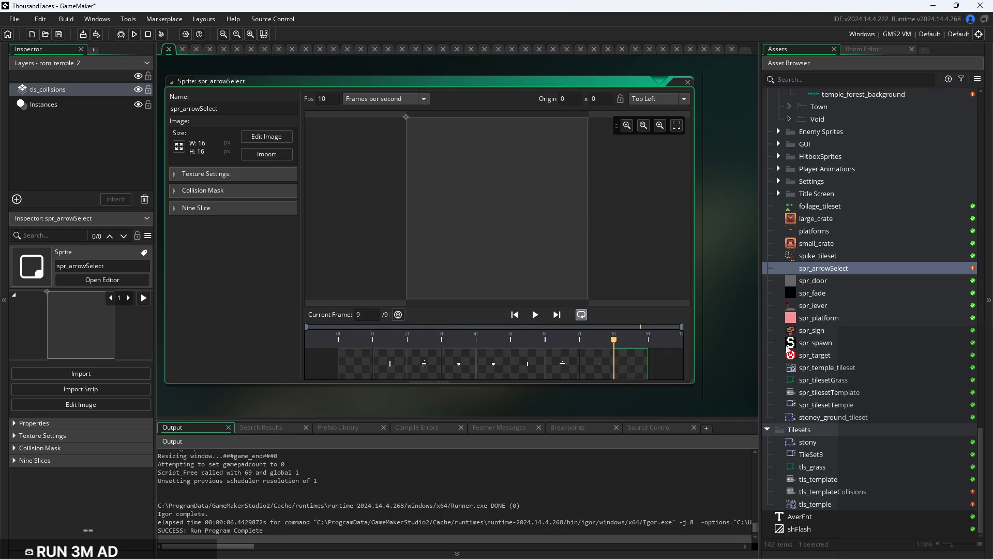
# Reopen the obj_teleInteract object editor from the Asset Browser
pyautogui.scroll(15, 807, 316)
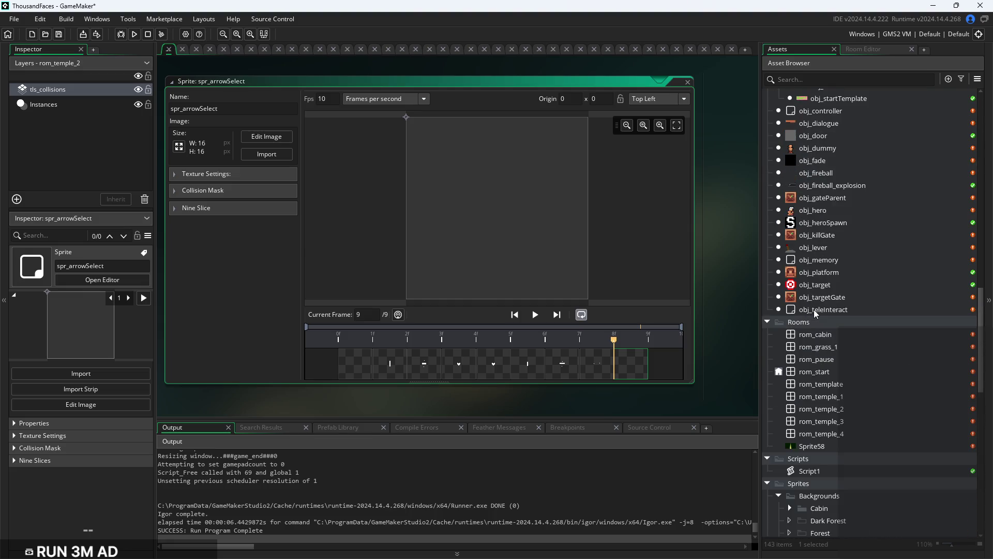
pyautogui.scroll(5, 814, 313)
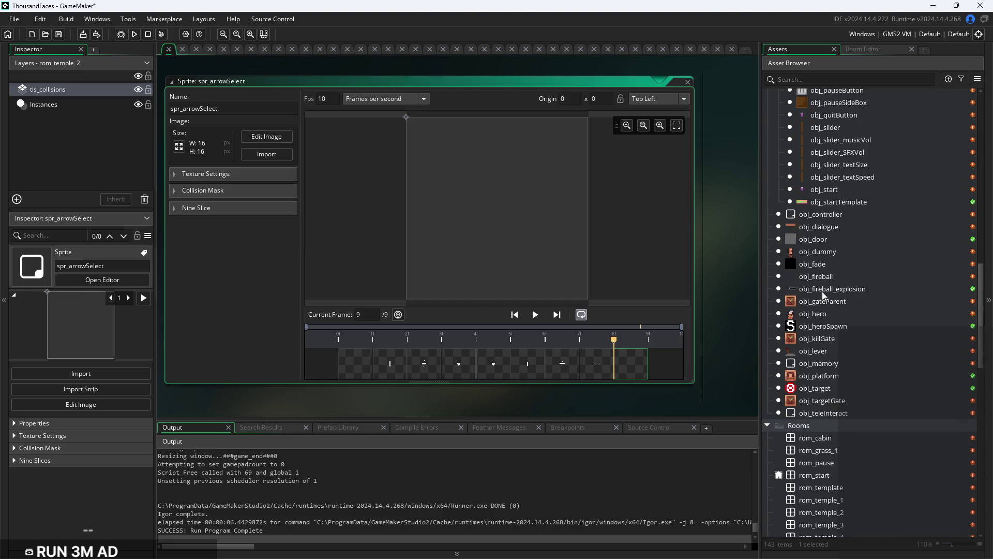
pyautogui.scroll(3, 823, 305)
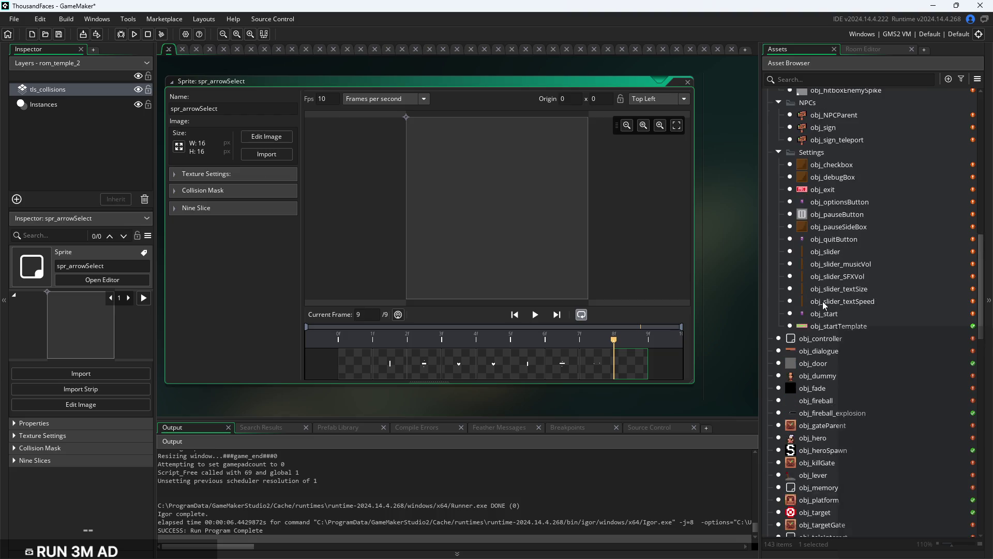
pyautogui.scroll(-3, 825, 307)
pyautogui.doubleClick(831, 434)
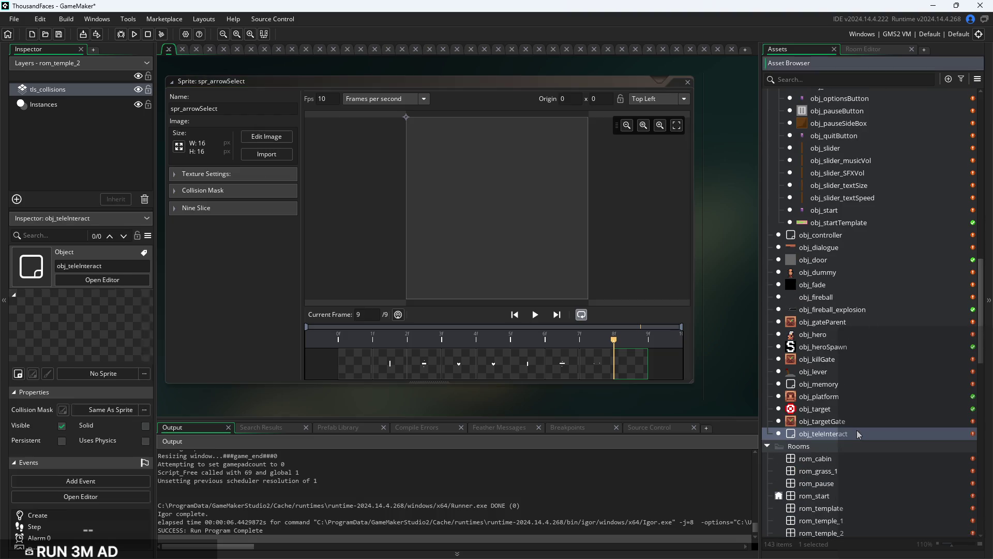
pyautogui.scroll(3, 440, 196)
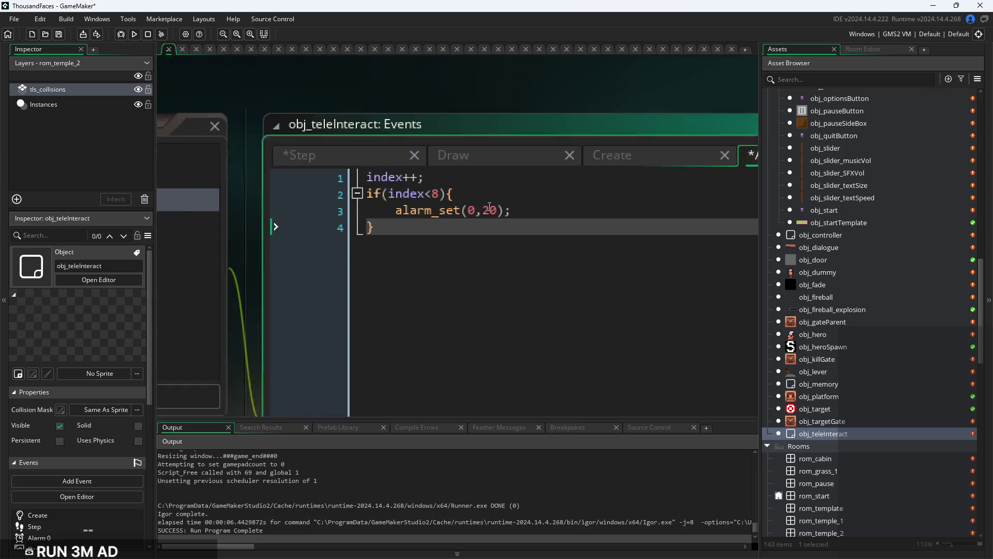
# Change the Alarm 0 condition to index<9 and save the project
pyautogui.click(441, 196)
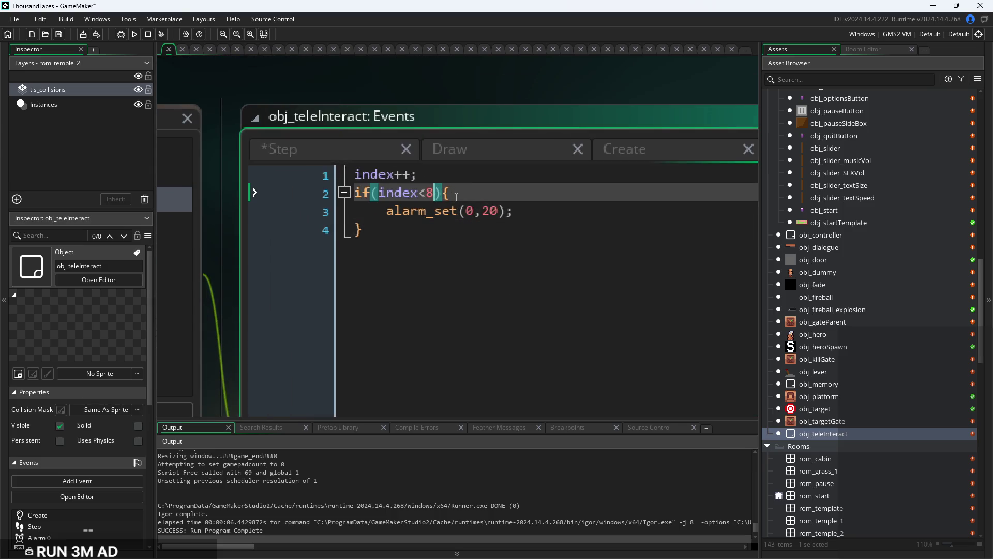
pyautogui.press('Left')
pyautogui.press('BackSpace')
pyautogui.write('9')
pyautogui.click(554, 210)
pyautogui.scroll(-2, 554, 210)
pyautogui.hotkey('ctrl', 's')
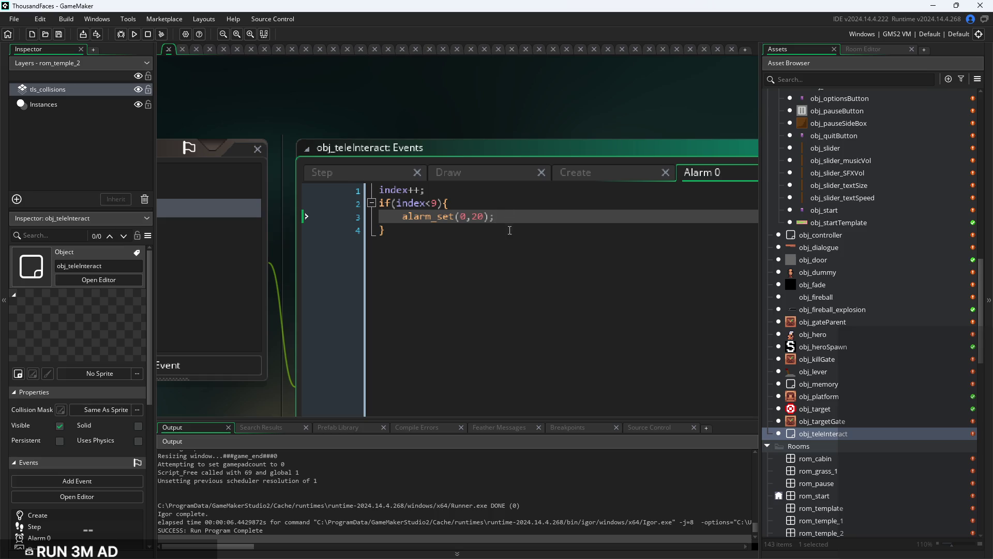
# Add else{index=0;} after the if block in Alarm 0
pyautogui.click(509, 233)
pyautogui.press('Return')
pyautogui.write('elseP')
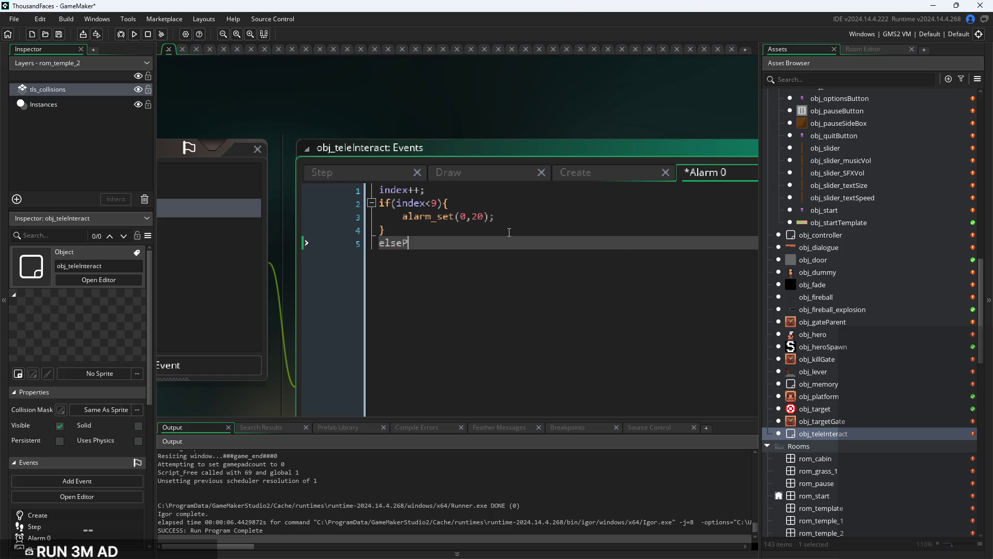
pyautogui.press('BackSpace')
pyautogui.write('{index')
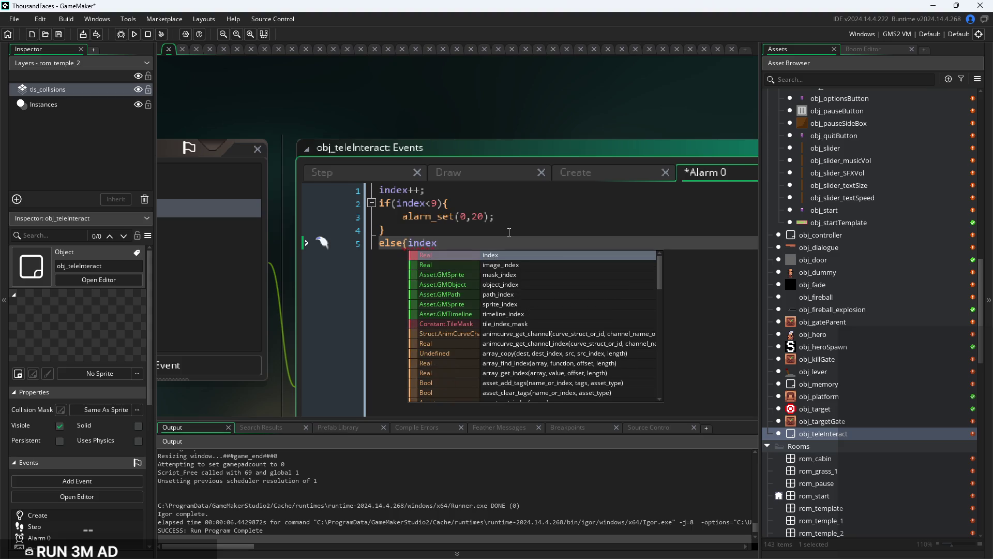
pyautogui.write('=0;')
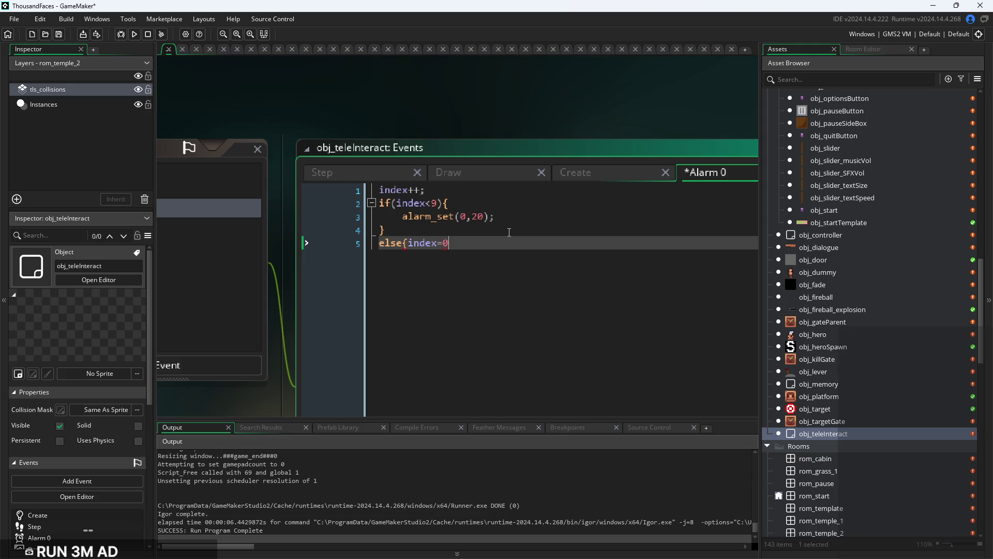
pyautogui.write('}')
pyautogui.click(575, 176)
# Add spwst=0; and spwen=4 below index=0 in the Create code
pyautogui.press('Return')
pyautogui.press('Return')
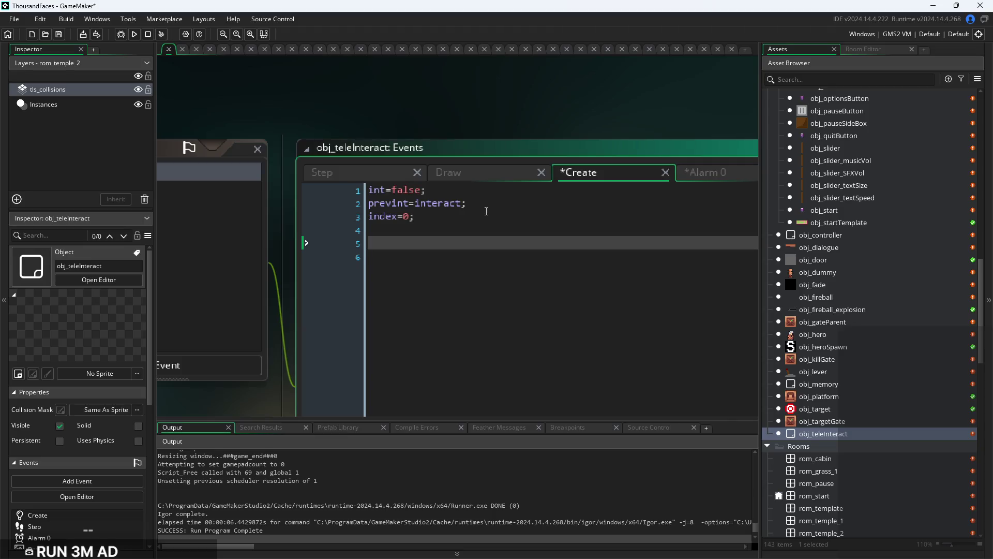
pyautogui.write('sp')
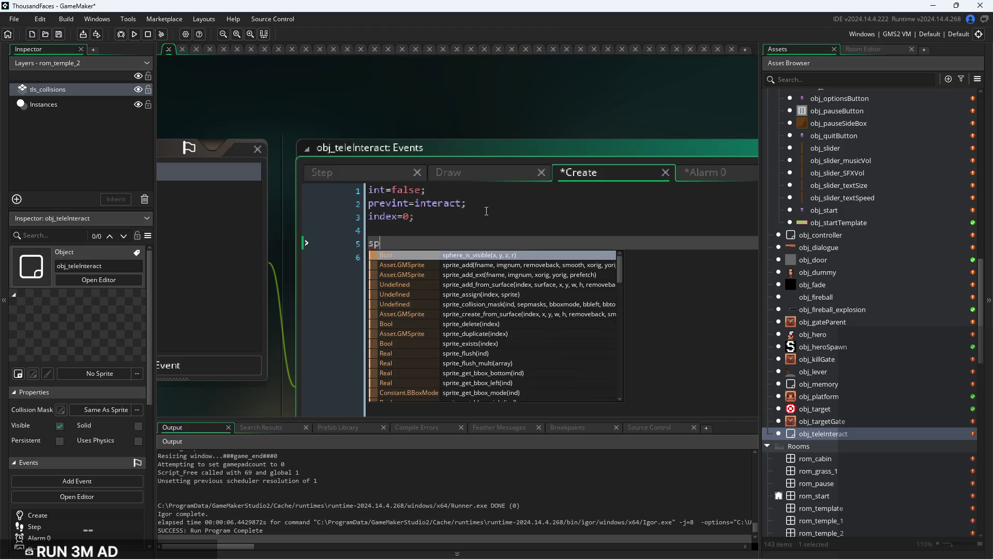
pyautogui.write('w')
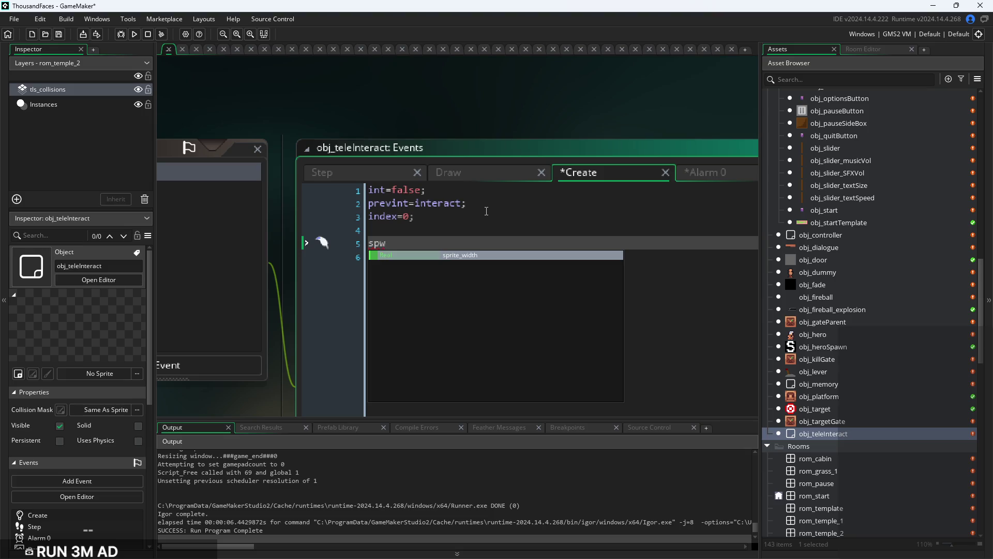
pyautogui.write('st=0l')
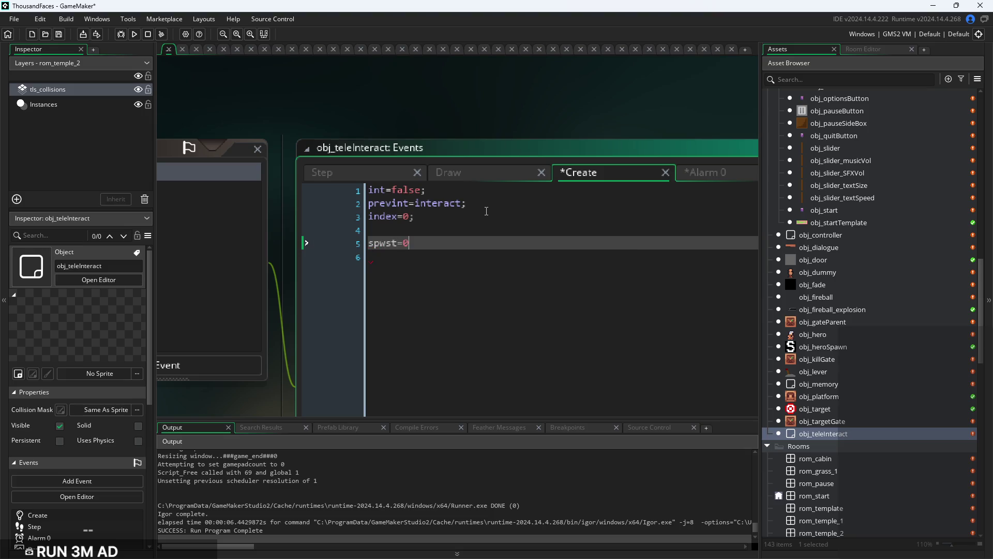
pyautogui.press('BackSpace')
pyautogui.write(';')
pyautogui.press('Return')
pyautogui.write('spwen')
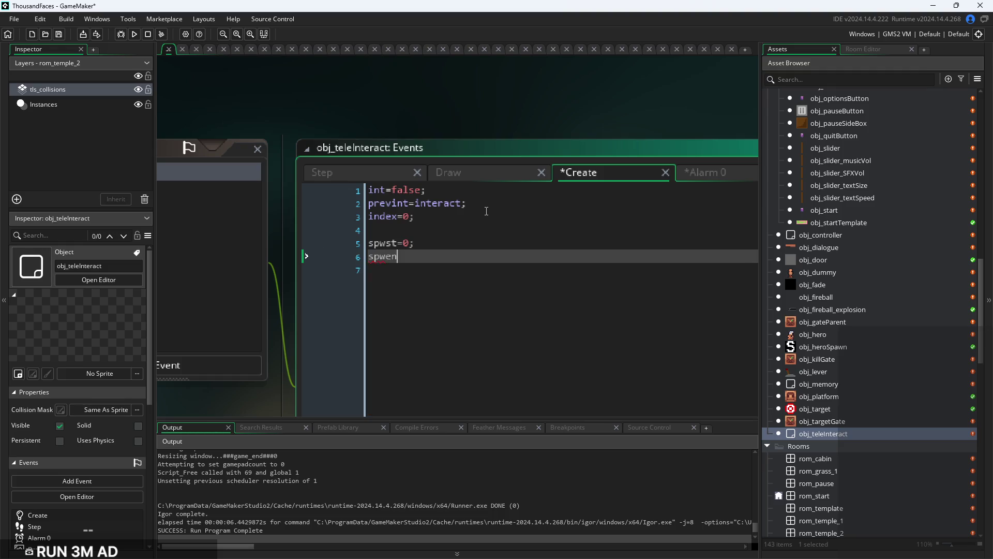
pyautogui.write('=4;')
# Add dsst=5; and dsen=8; on the following Create lines
pyautogui.press('Return')
pyautogui.write('s')
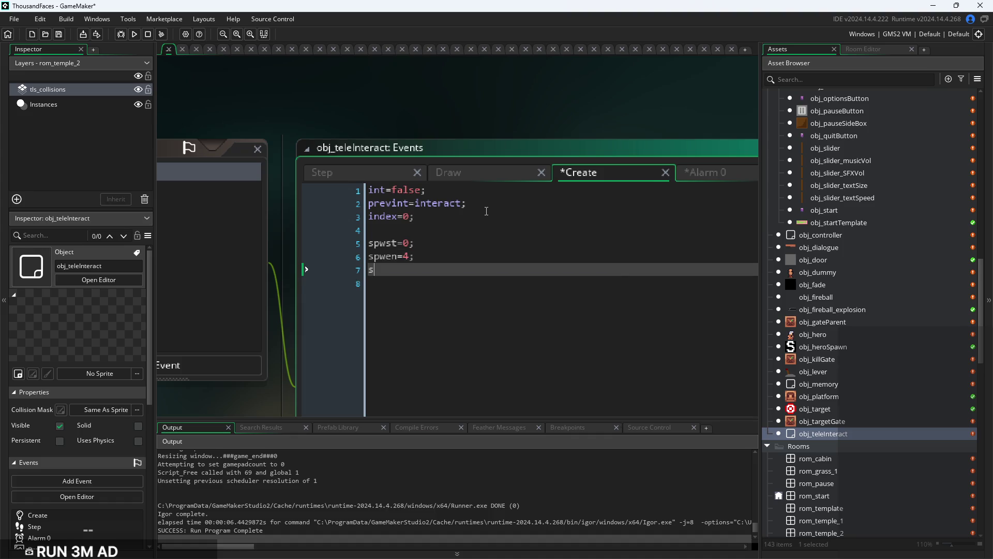
pyautogui.press('BackSpace')
pyautogui.write('dsst')
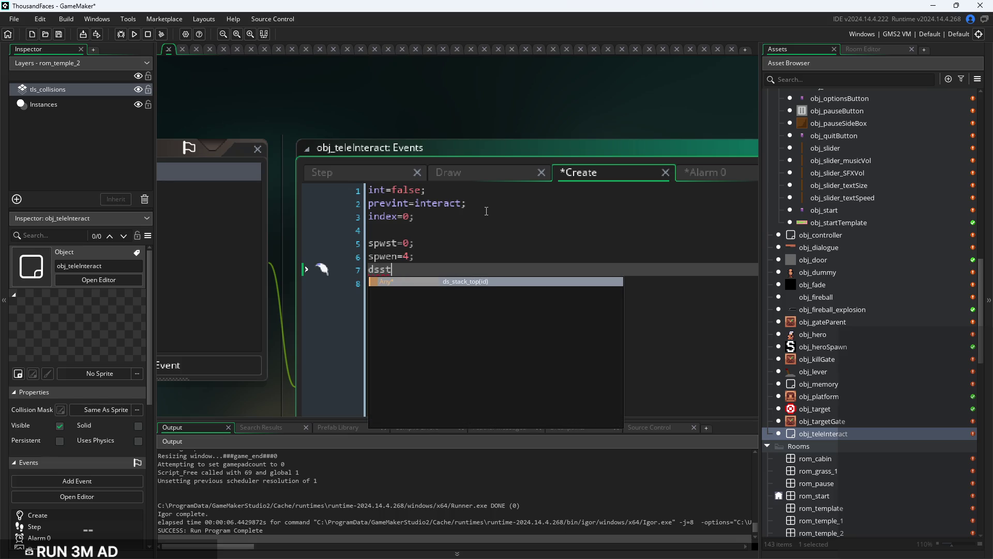
pyautogui.write('=5l')
pyautogui.press('Return')
pyautogui.press('Up')
pyautogui.press('End')
pyautogui.press('BackSpace')
pyautogui.write(';')
pyautogui.press('Down')
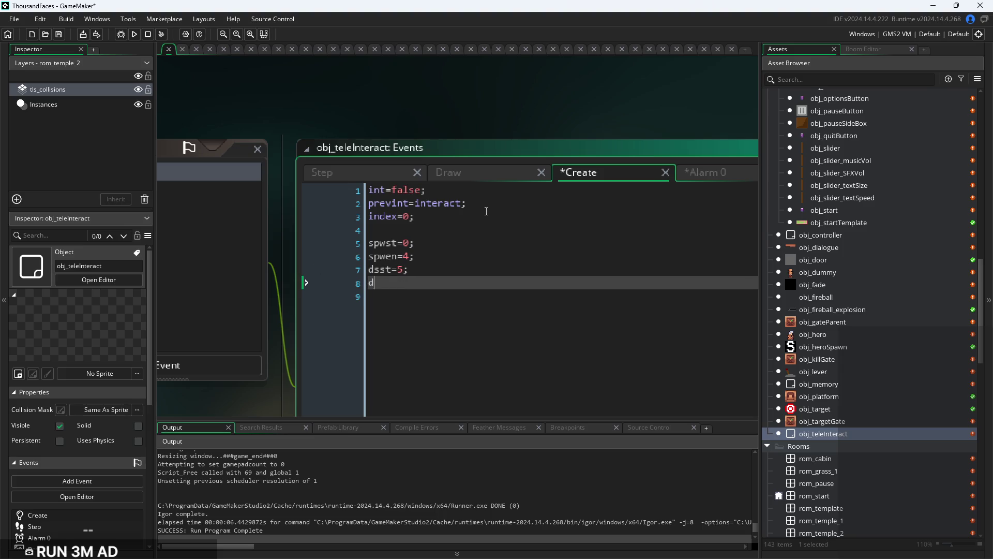
pyautogui.write('dsen=8;')
# Open the spr_arrowSelect sprite from the Asset Browser
pyautogui.scroll(-15, 873, 383)
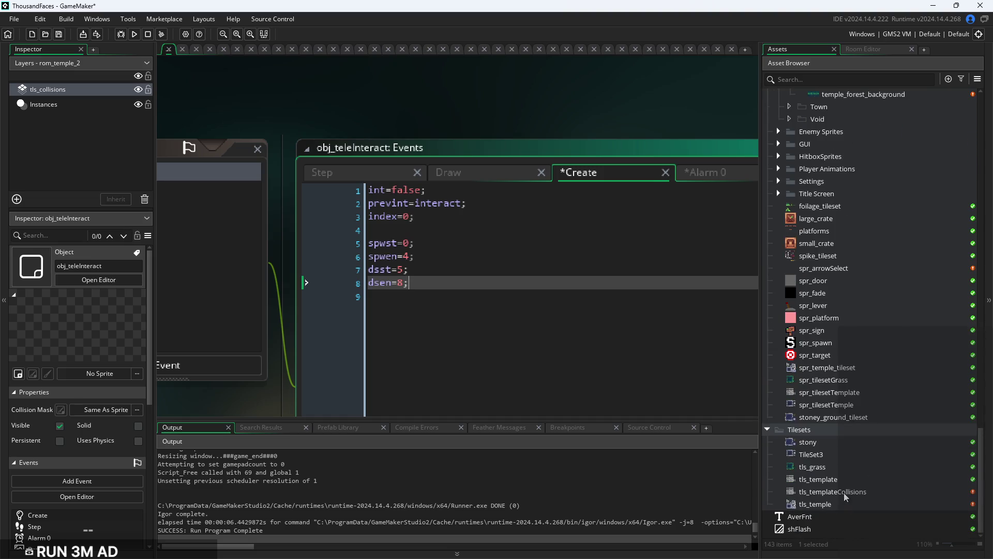
pyautogui.scroll(4, 839, 421)
pyautogui.click(842, 414)
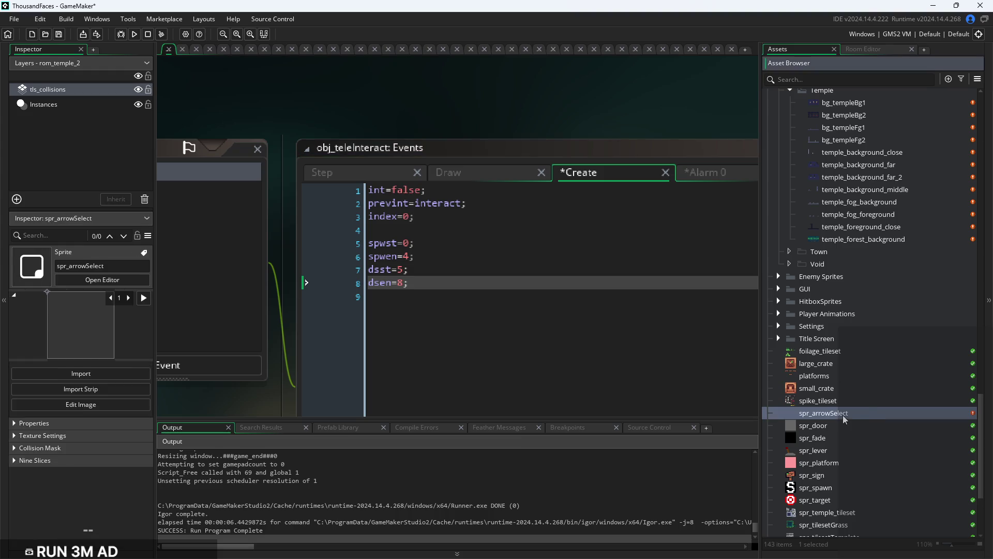
pyautogui.doubleClick(871, 412)
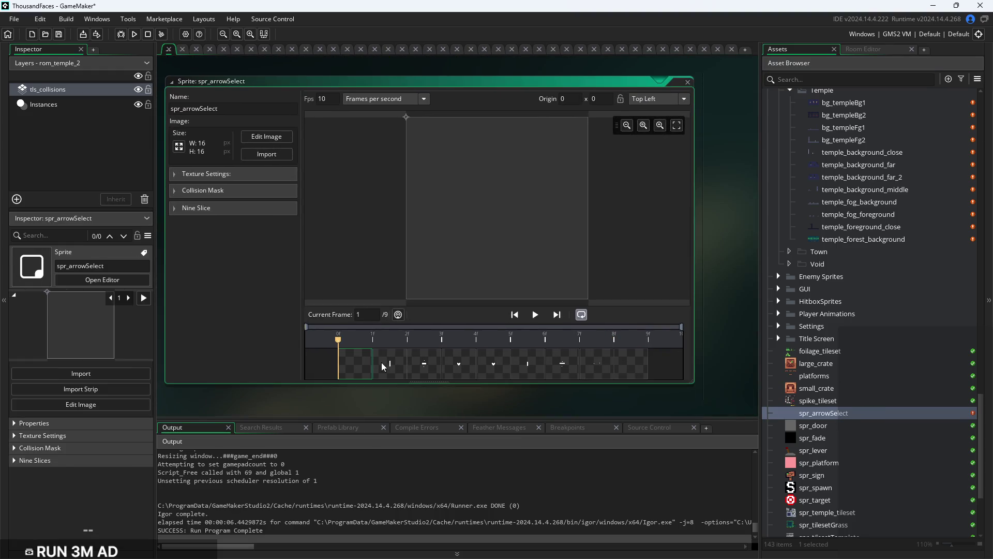
# Step through spr_arrowSelect's frames, ending back on the heart frame
pyautogui.click(380, 361)
pyautogui.click(427, 366)
pyautogui.click(453, 362)
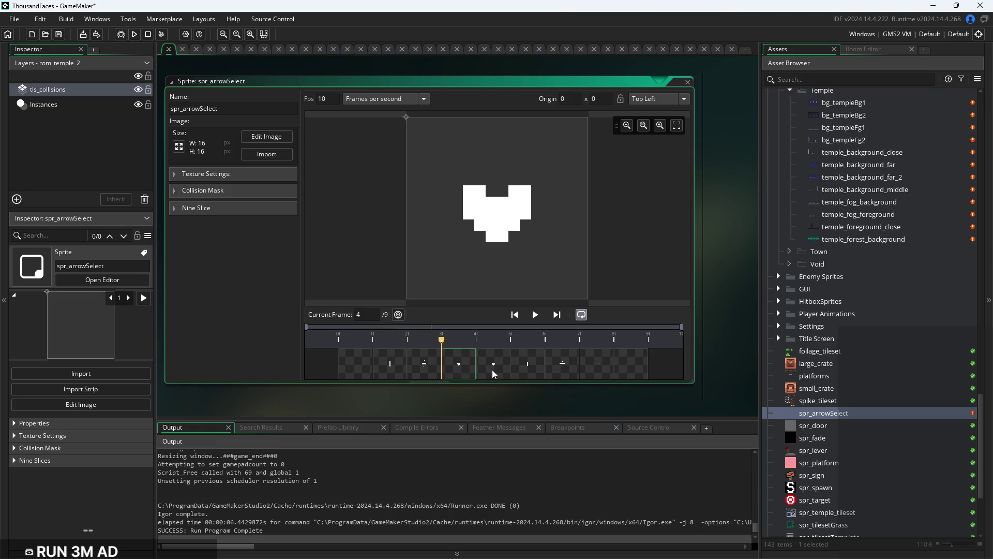
pyautogui.click(492, 369)
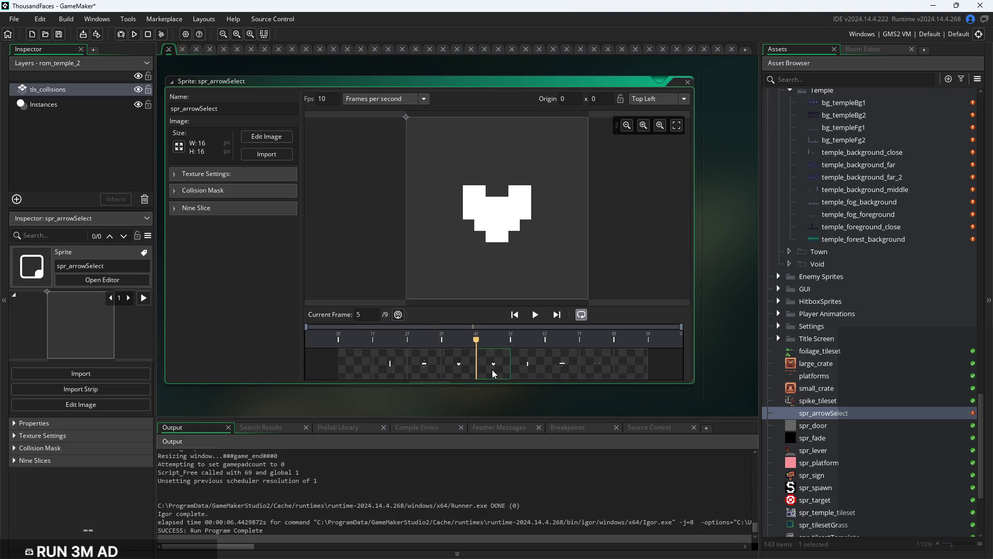
pyautogui.click(533, 368)
pyautogui.click(561, 364)
pyautogui.click(596, 371)
pyautogui.click(641, 372)
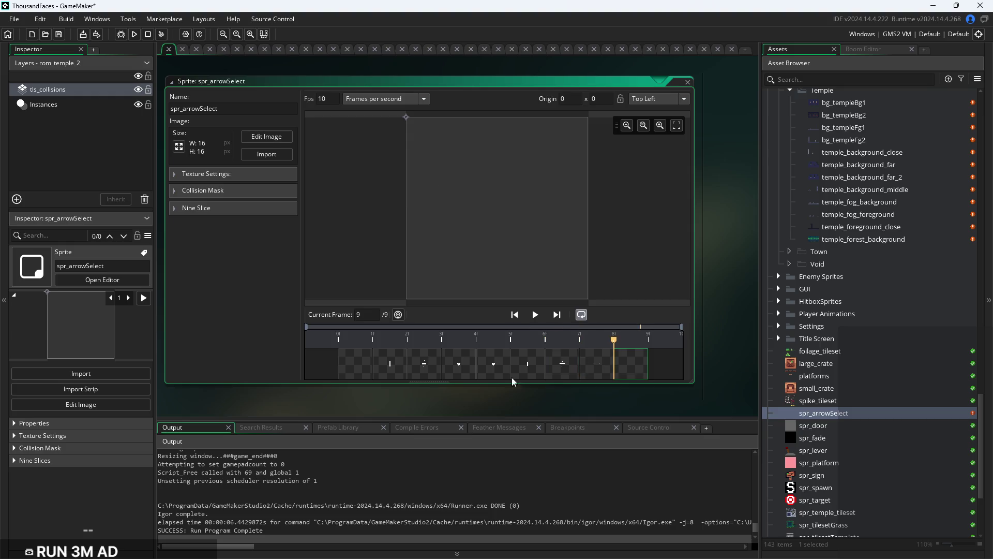
pyautogui.click(499, 377)
pyautogui.scroll(2, 822, 398)
pyautogui.scroll(5, 822, 398)
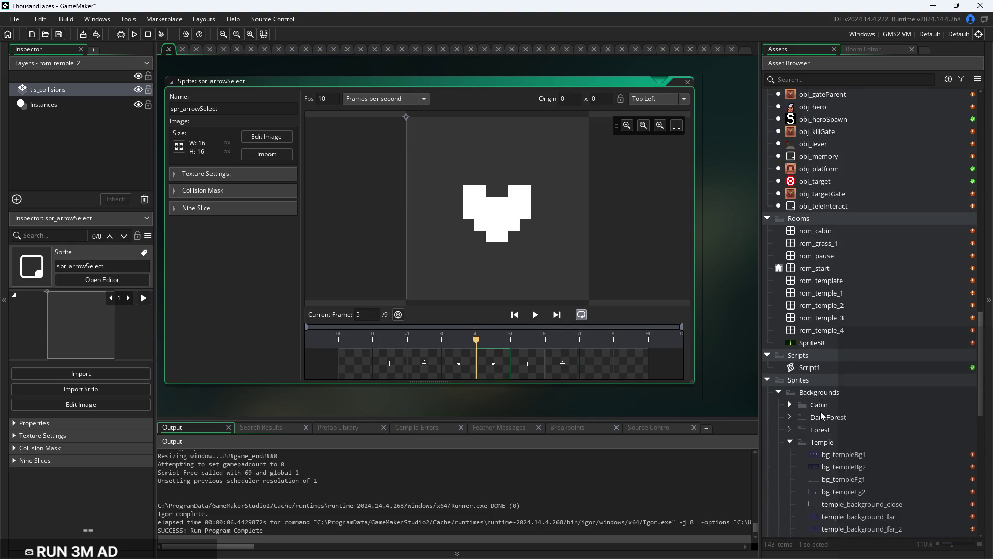
# Reopen obj_teleInteract and change spwen to 3 and dsst to 4 in Create
pyautogui.doubleClick(837, 201)
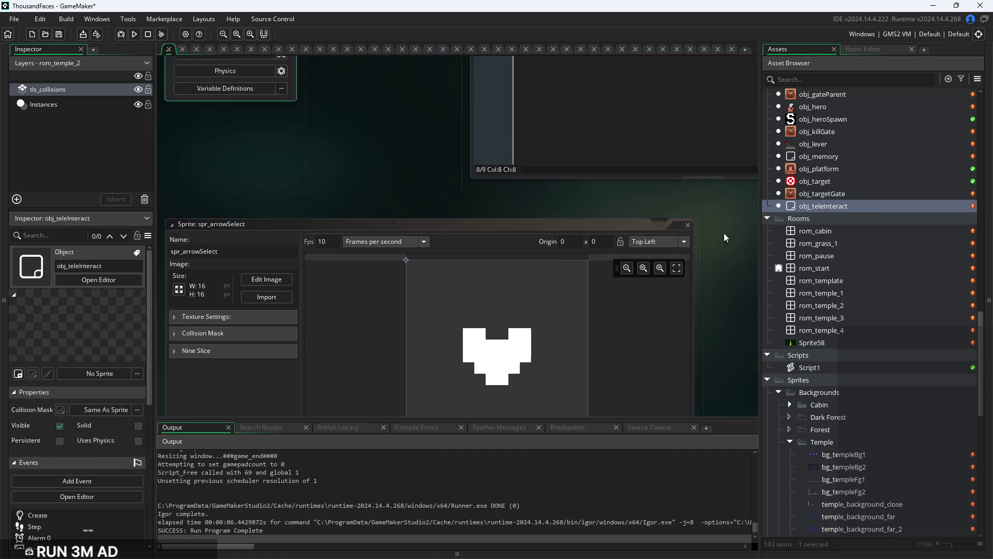
pyautogui.keyDown('ctrl'); pyautogui.scroll(3, 552, 199); pyautogui.keyUp('ctrl')
pyautogui.click(462, 159)
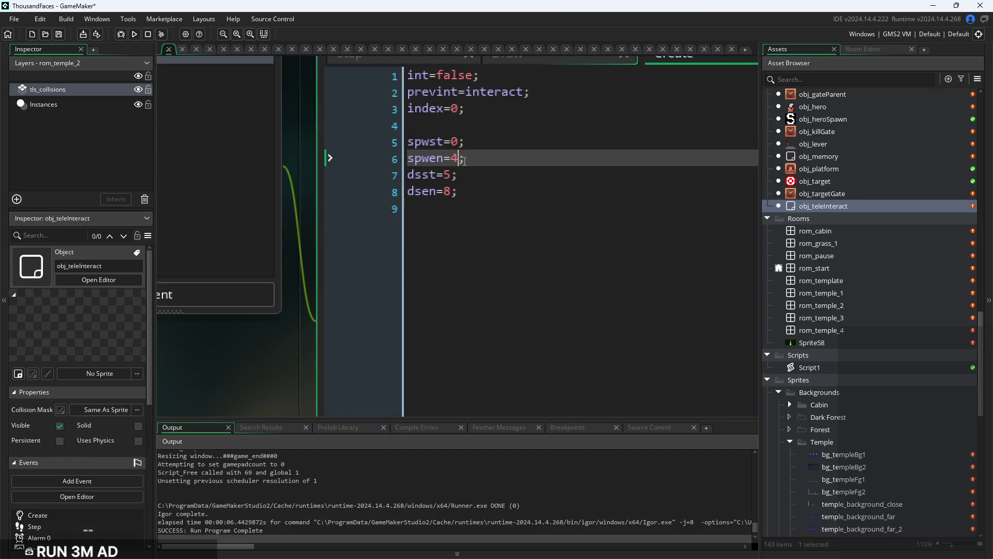
pyautogui.press('BackSpace')
pyautogui.write('3')
pyautogui.press('Down')
pyautogui.press('BackSpace')
pyautogui.write('4')
pyautogui.click(512, 160)
# Switch between the Draw and Alarm 0 code, landing on the index<9 condition line
pyautogui.press('Down')
pyautogui.scroll(-2, 517, 196)
pyautogui.click(531, 144)
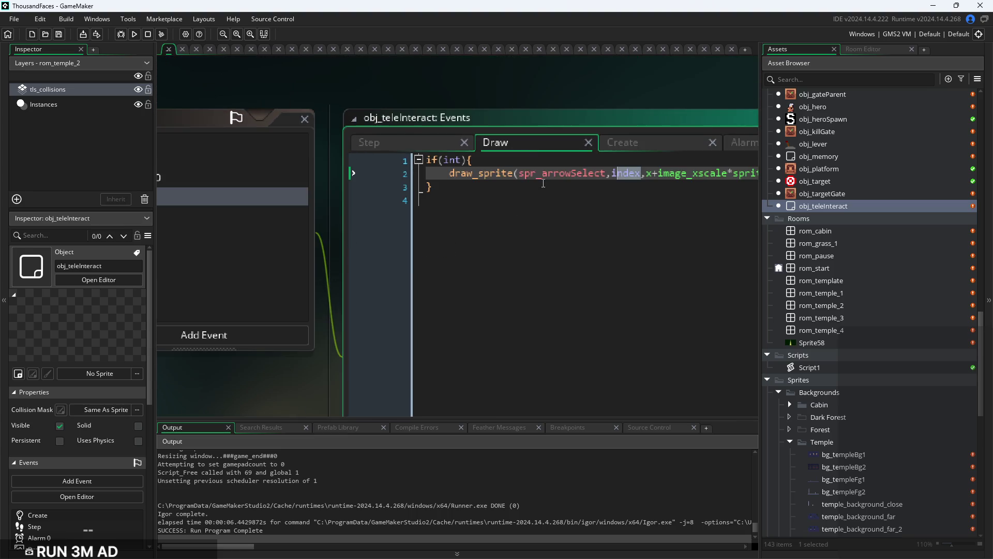
pyautogui.click(625, 148)
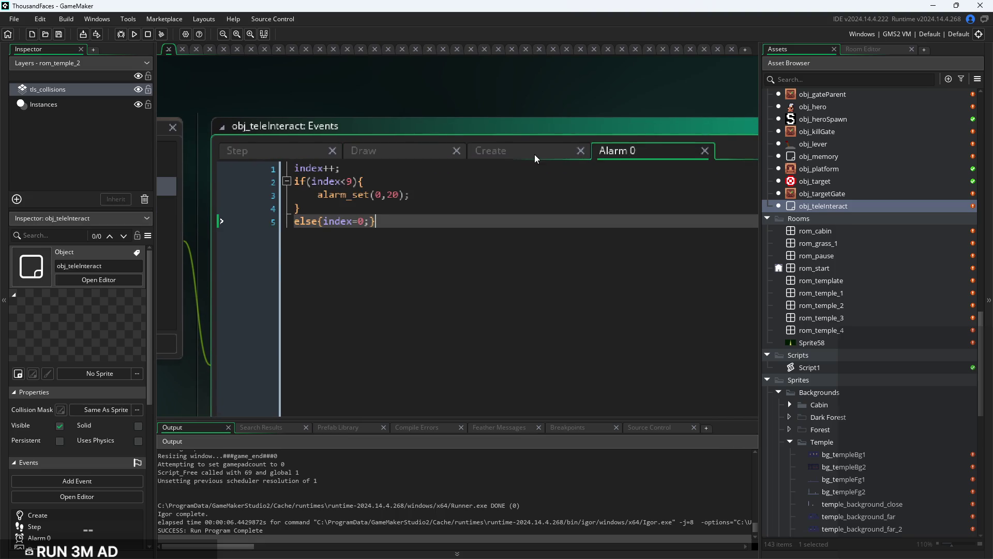
pyautogui.click(535, 154)
pyautogui.click(628, 153)
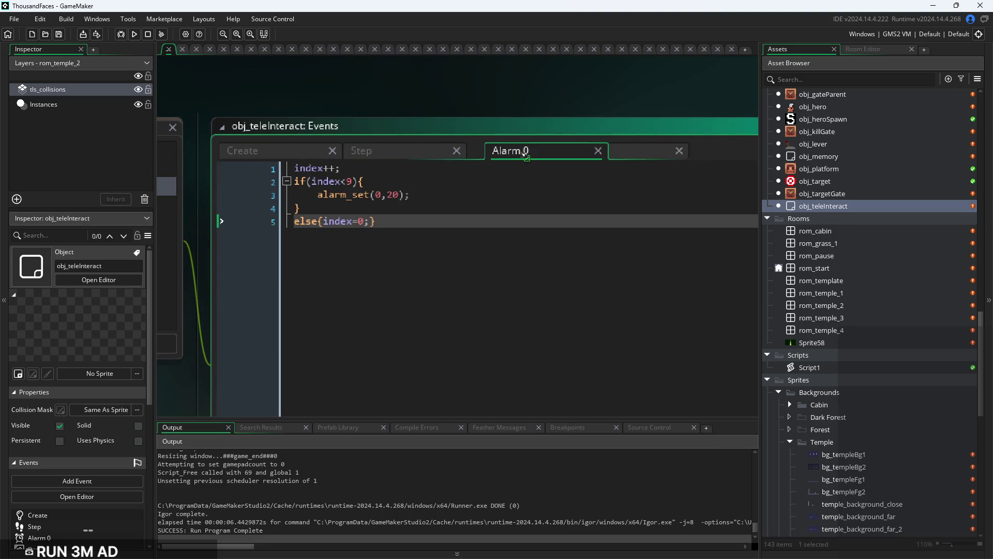
pyautogui.click(610, 155)
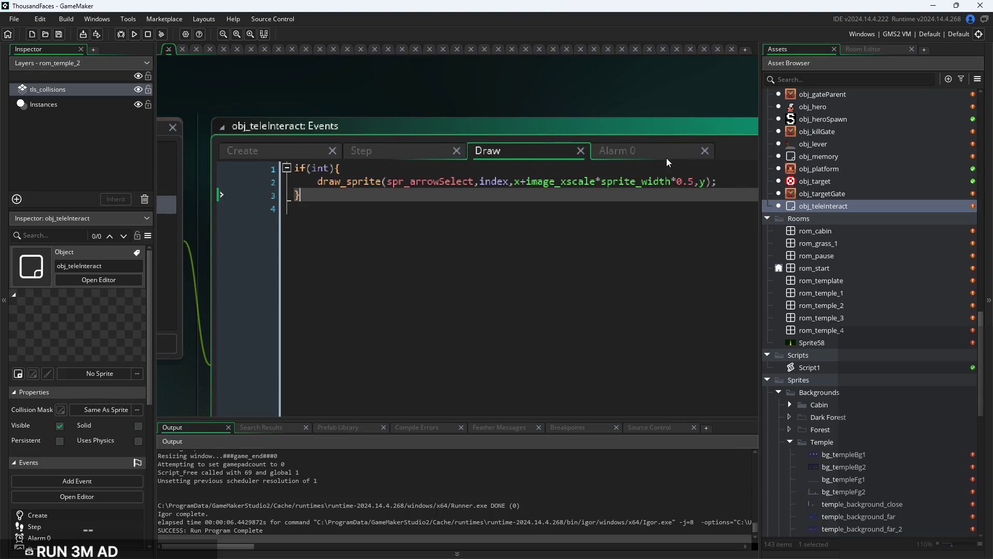
pyautogui.click(663, 157)
pyautogui.scroll(2, 376, 234)
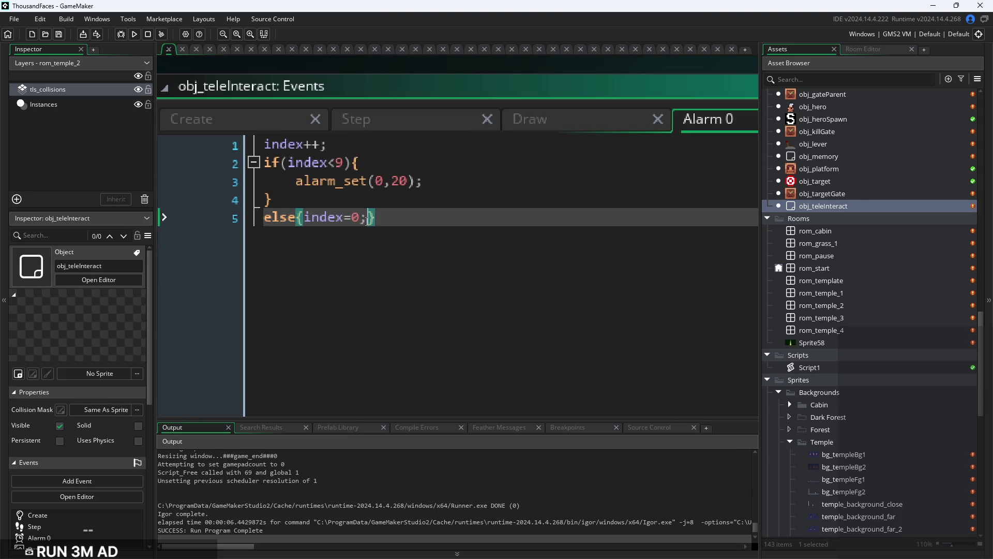
pyautogui.click(378, 164)
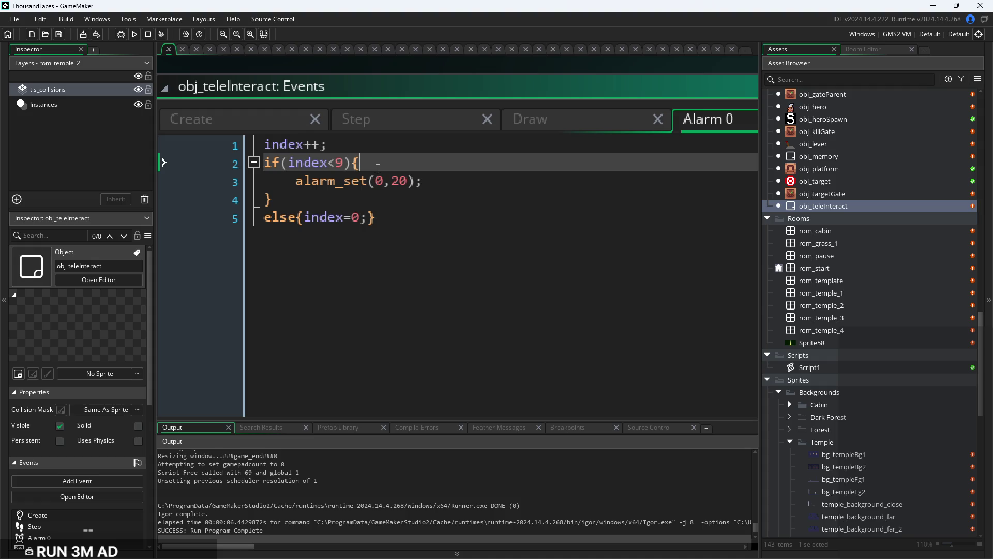
# Review the Step event's index resets and hero-touch branch, then return to Alarm 0's 9 limit
pyautogui.click(402, 129)
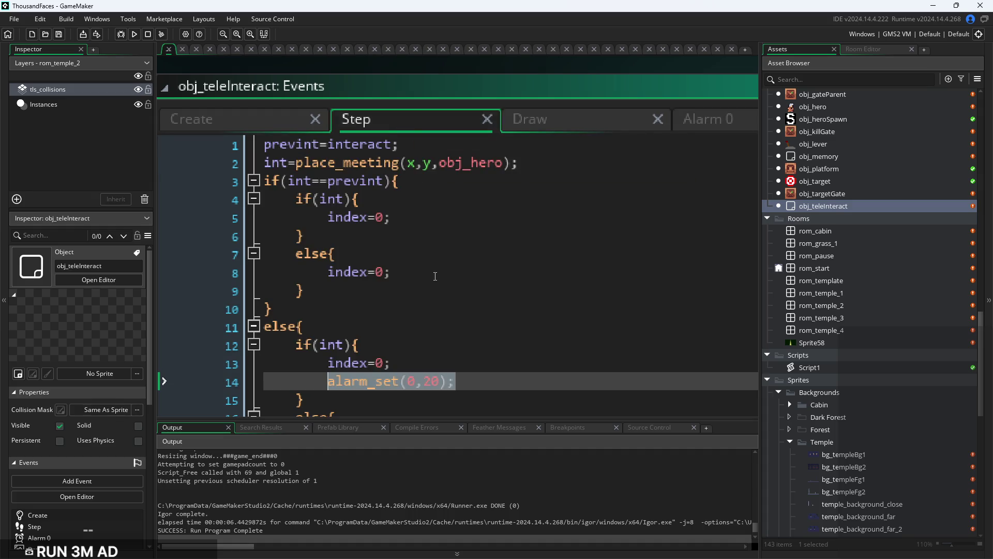
pyautogui.click(454, 189)
pyautogui.click(506, 297)
pyautogui.click(513, 269)
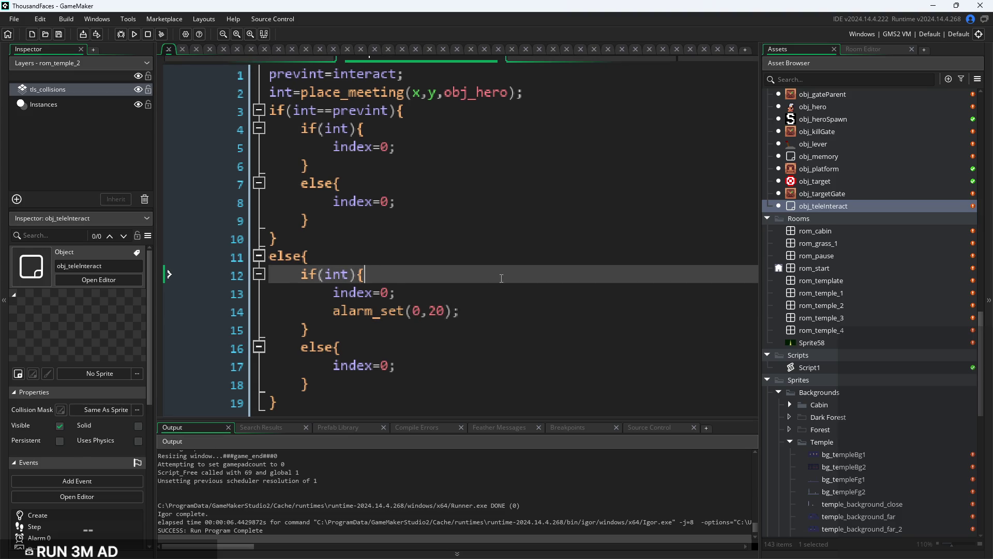
pyautogui.click(500, 291)
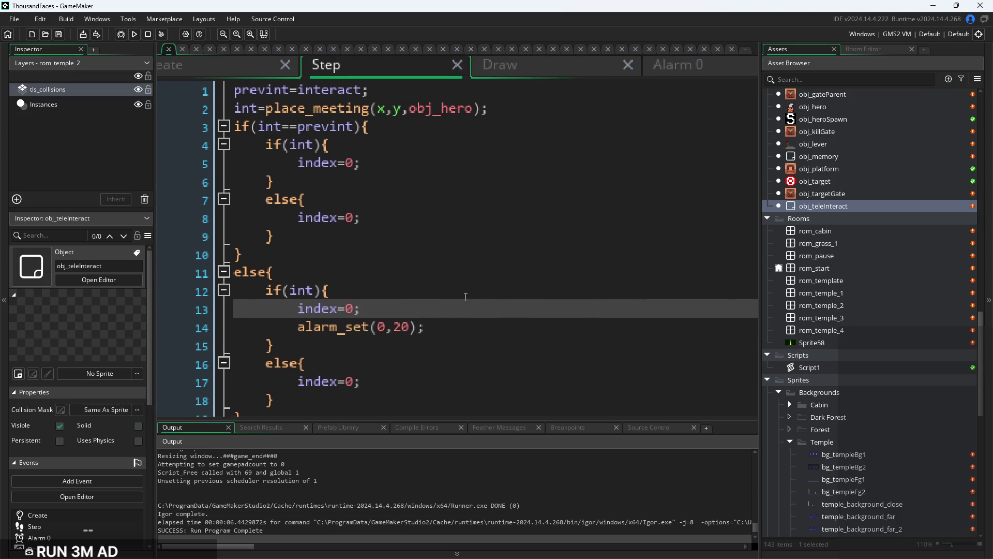
pyautogui.scroll(-3, 600, 139)
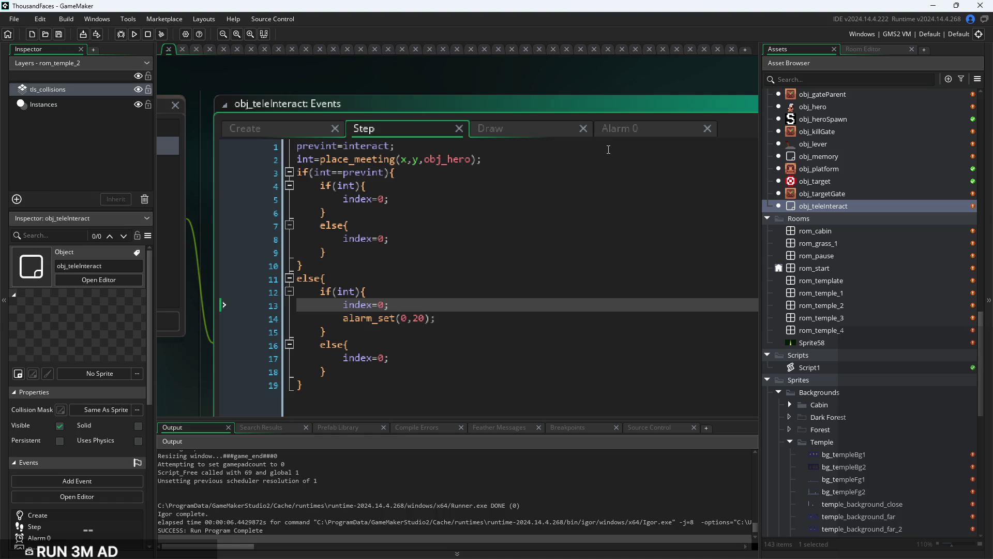
pyautogui.click(616, 128)
pyautogui.click(396, 187)
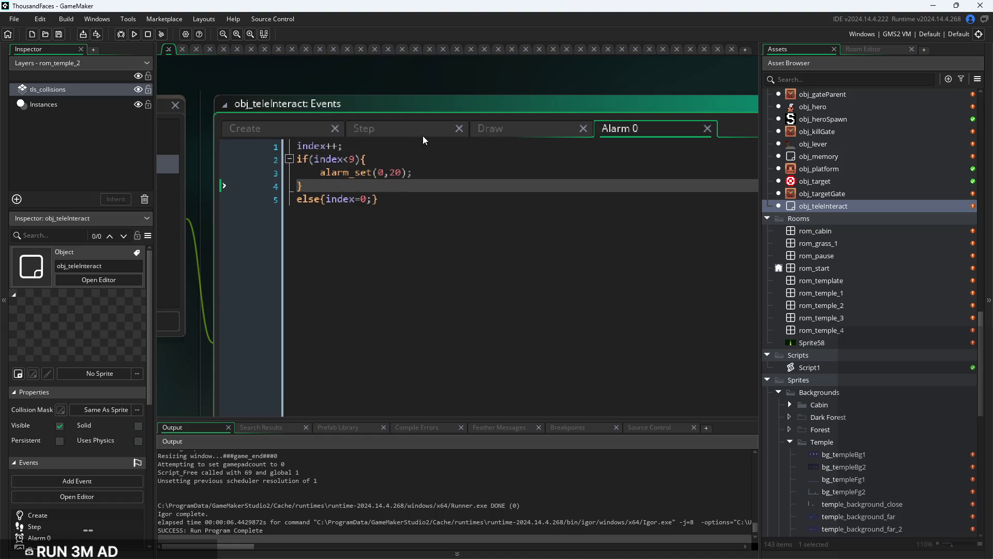
pyautogui.click(356, 159)
# Replace the 9 in if(index<9) with dsen via autocomplete
pyautogui.press('BackSpace')
pyautogui.write('ds')
pyautogui.press('Return')
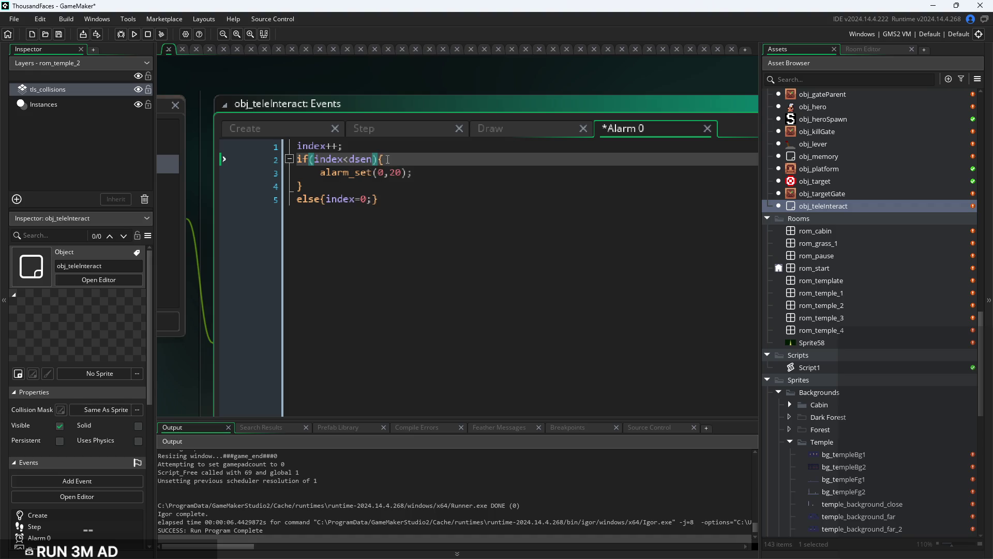
# Go through the Step event's if condition and else branch
pyautogui.click(411, 146)
pyautogui.click(404, 129)
pyautogui.click(439, 241)
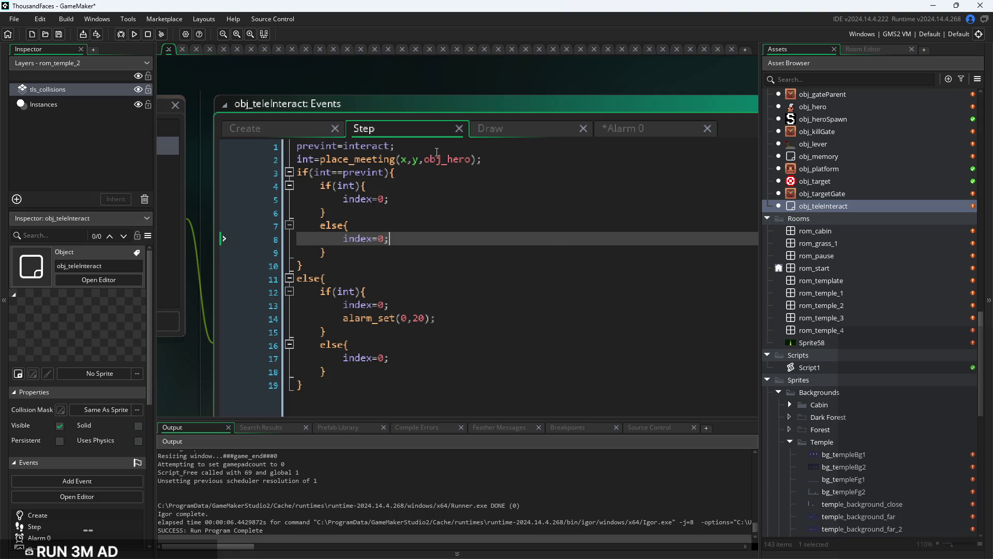
pyautogui.press('Up')
pyautogui.press('Up')
pyautogui.press('Up')
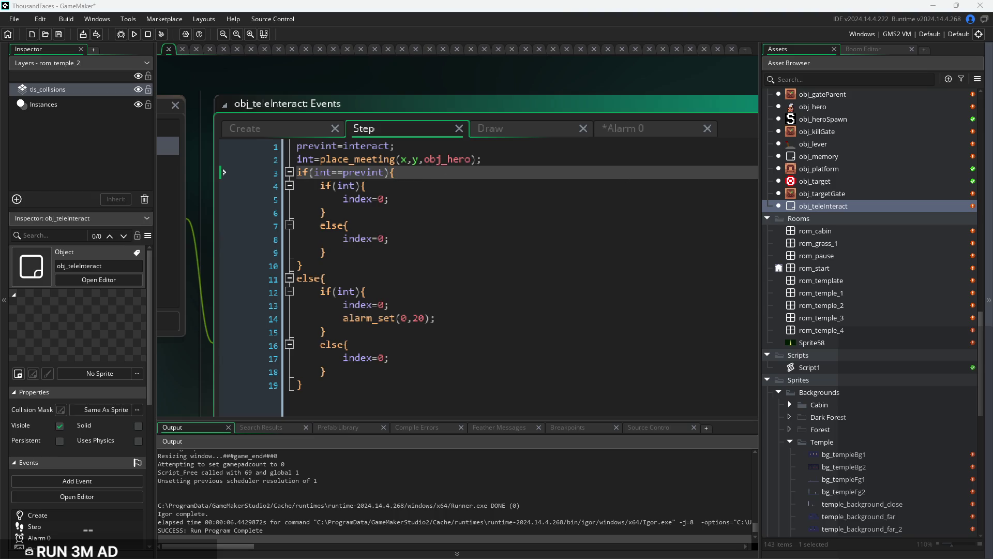
pyautogui.press('Down')
pyautogui.press('Down')
pyautogui.press('Down')
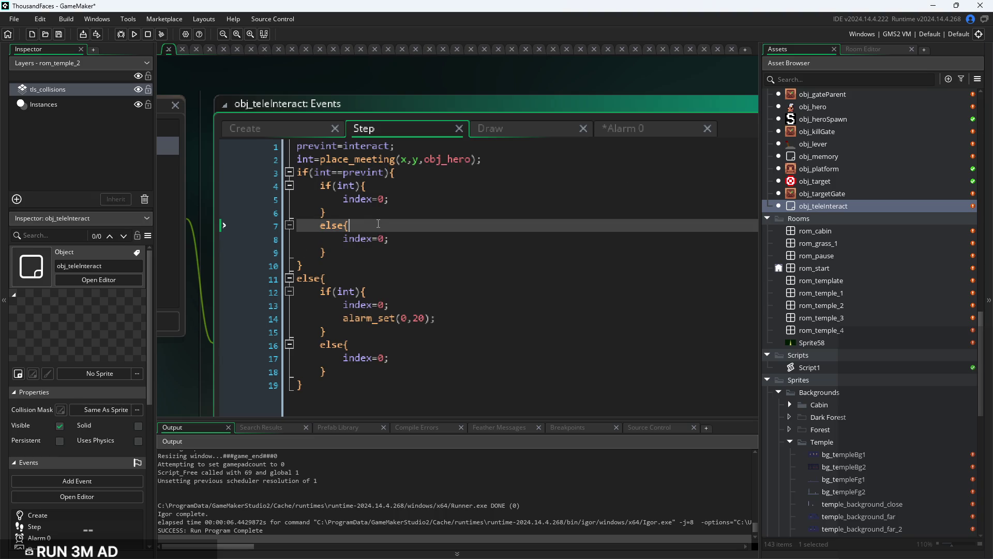
pyautogui.click(284, 129)
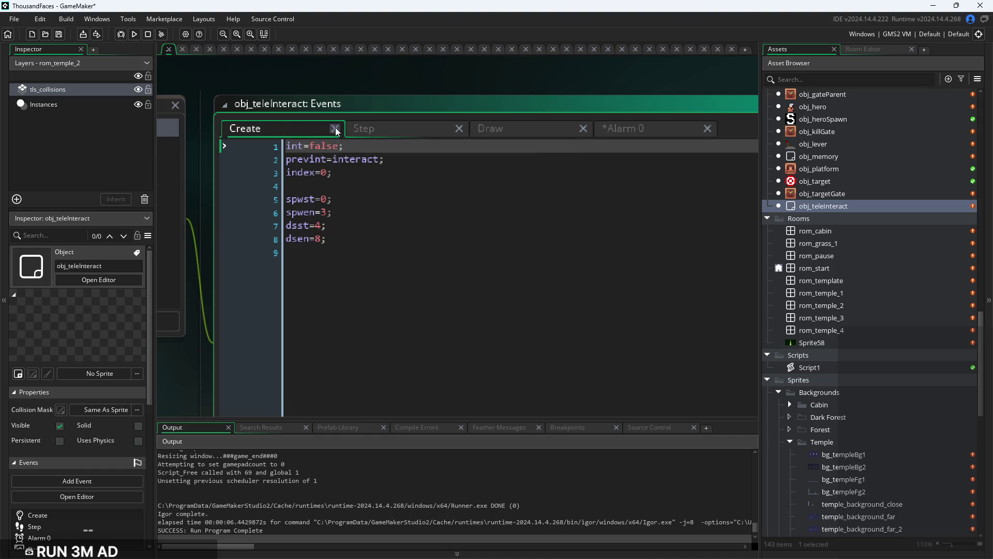
pyautogui.click(349, 186)
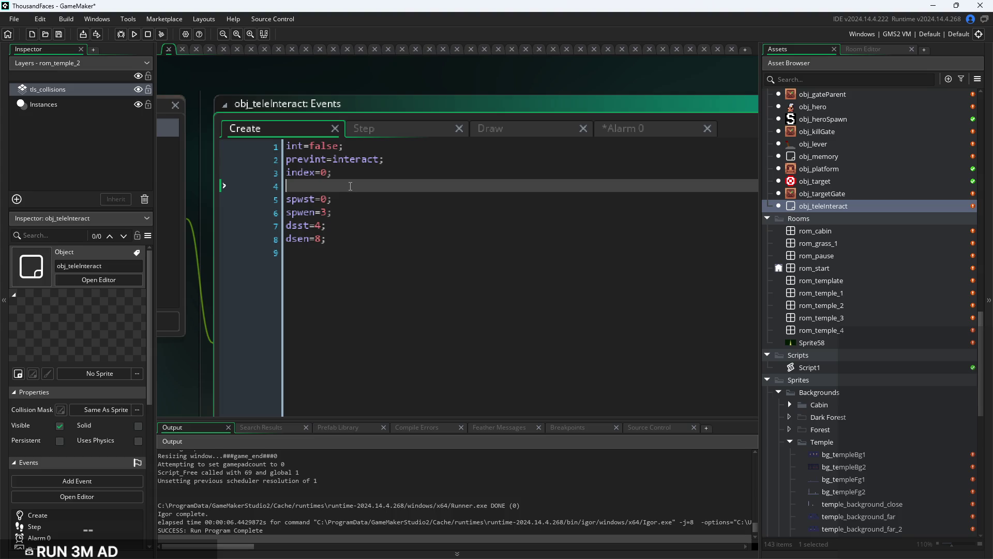
pyautogui.press('BackSpace')
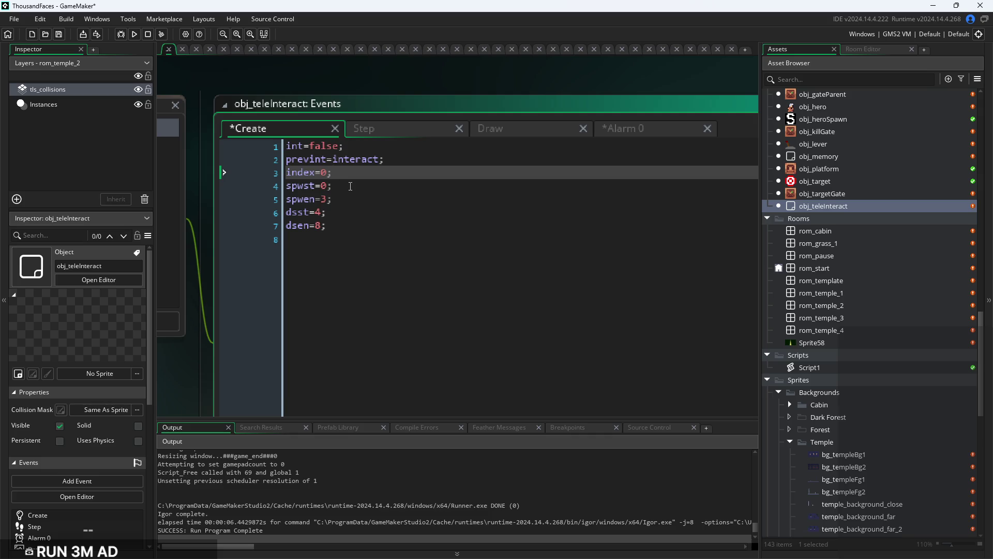
pyautogui.press('Return')
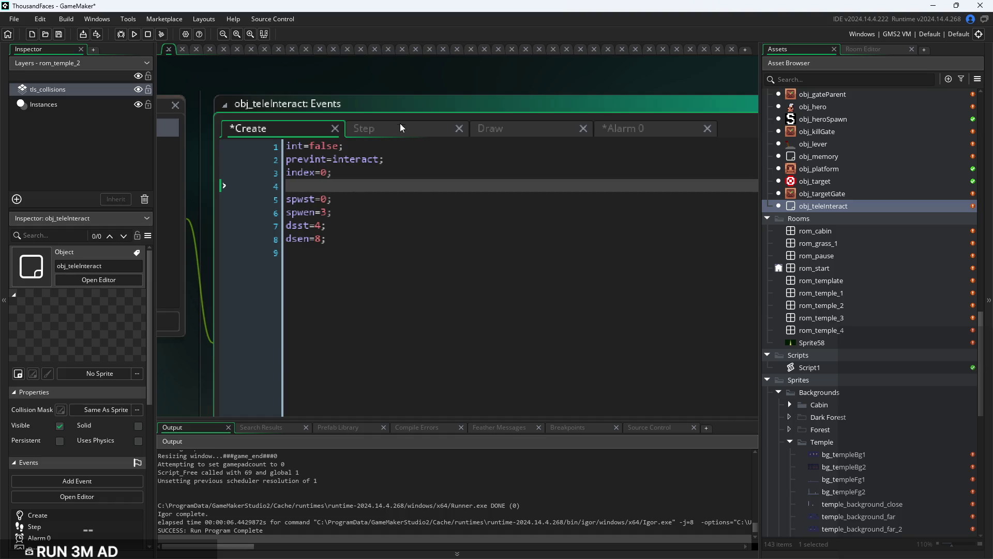
pyautogui.click(395, 132)
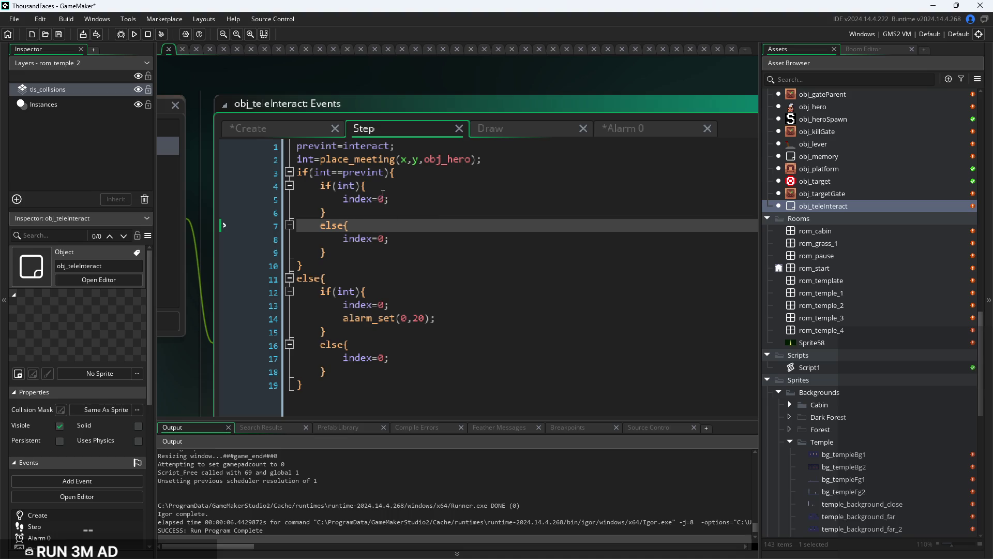
# Change index=0 on Step line 5 to index=spwen and save
pyautogui.click(386, 200)
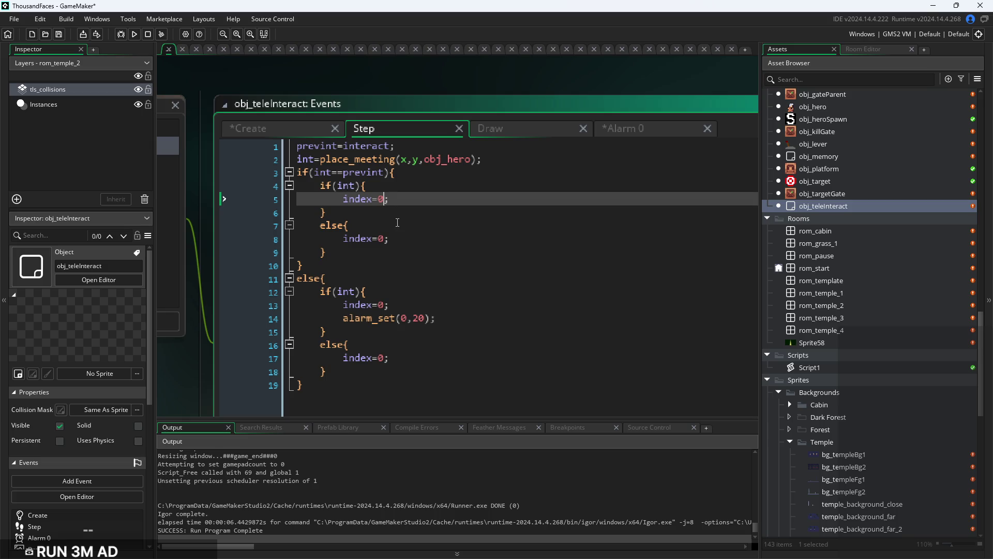
pyautogui.press('BackSpace')
pyautogui.write('spwen')
pyautogui.press('Escape')
pyautogui.press('Down')
pyautogui.press('Down')
pyautogui.press('Down')
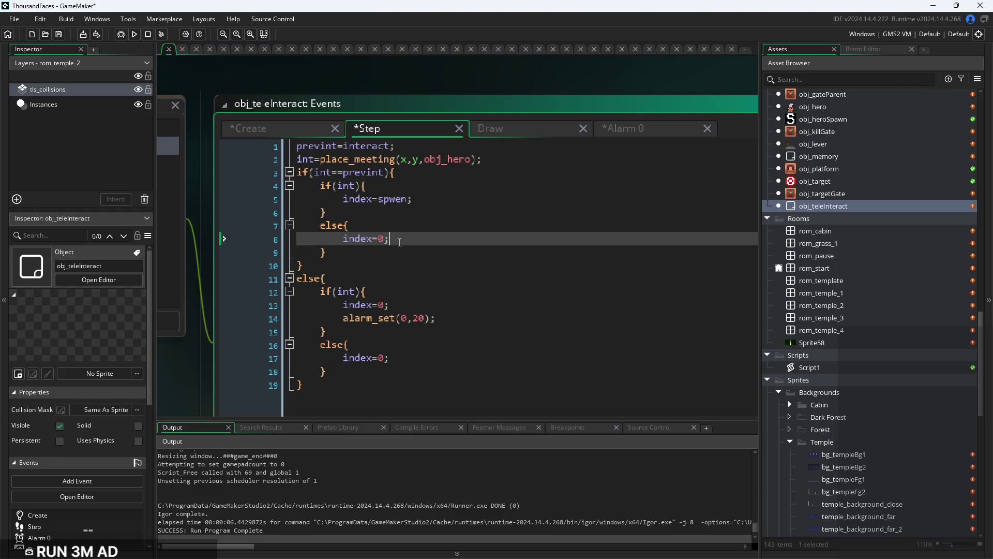
pyautogui.hotkey('ctrl', 's')
# Review the else branch of the Step code around lines 11–15
pyautogui.scroll(2, 381, 243)
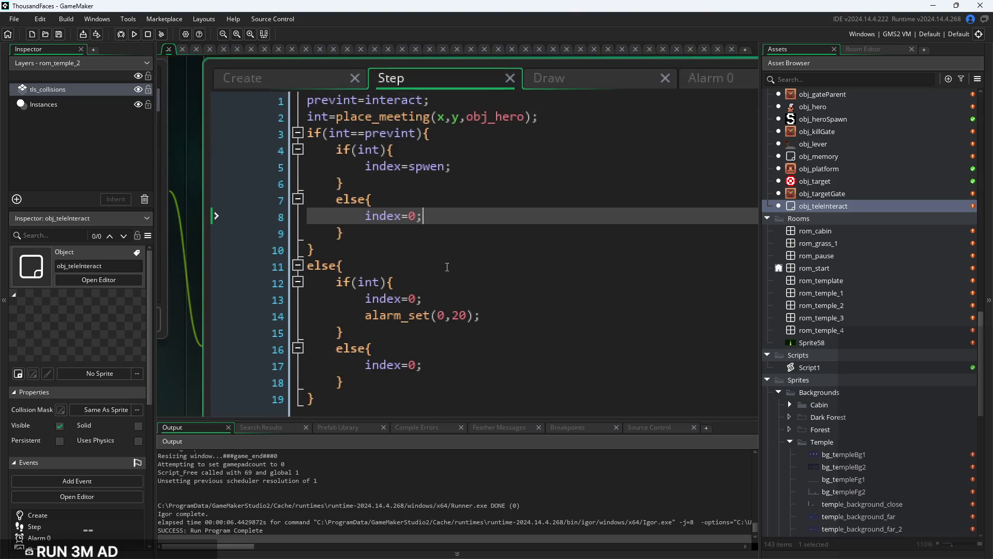
pyautogui.click(443, 267)
pyautogui.press('Down')
pyautogui.press('Up')
pyautogui.press('Up')
pyautogui.press('Down')
pyautogui.press('Down')
pyautogui.press('Up')
pyautogui.press('Down')
pyautogui.press('Down')
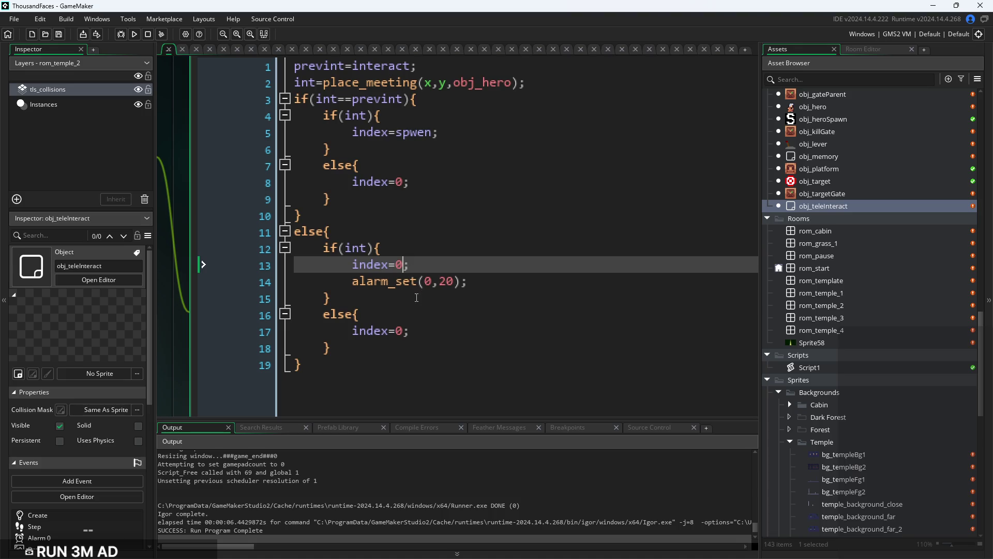
pyautogui.click(417, 297)
pyautogui.scroll(-3, 416, 298)
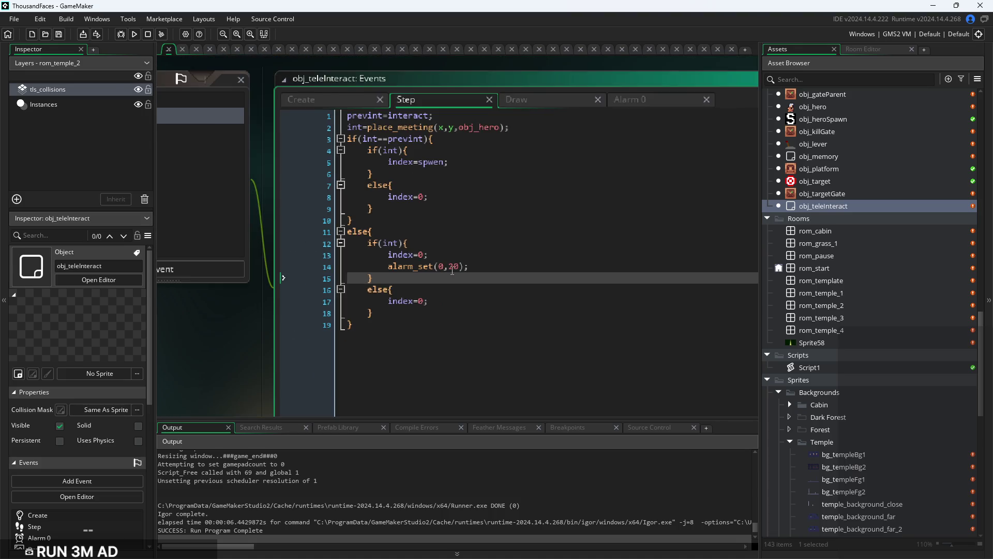
pyautogui.scroll(2, 453, 269)
# Extend the line 3 condition with && alarm_get(0)<=0 after prevint
pyautogui.click(417, 101)
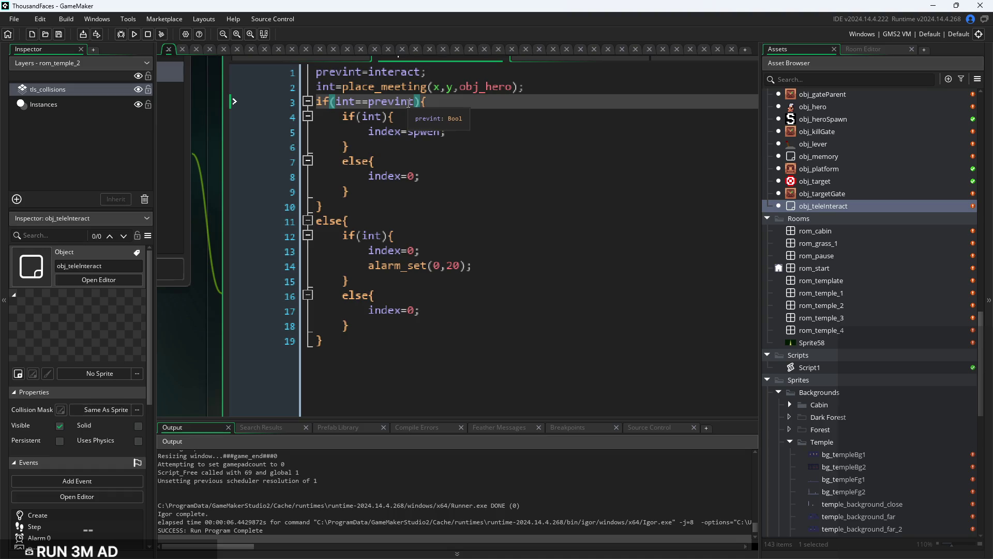
pyautogui.write('&&')
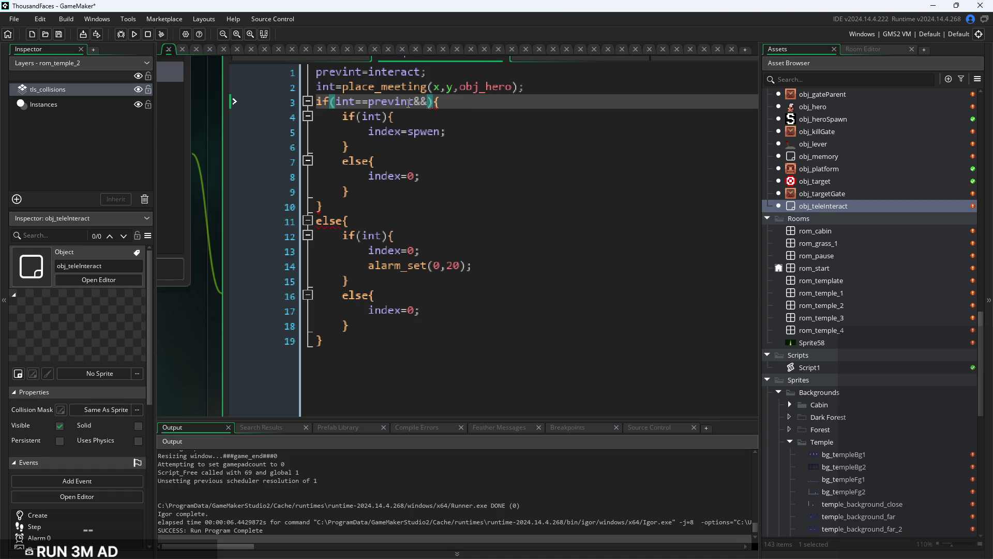
pyautogui.write('ala')
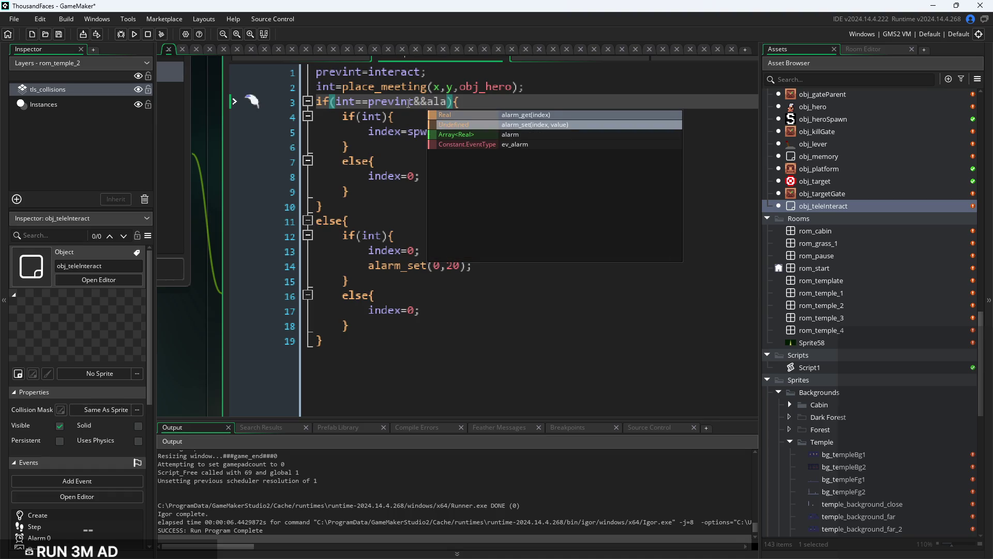
pyautogui.press('Return')
pyautogui.write('0')
pyautogui.press('Right')
pyautogui.write('==0')
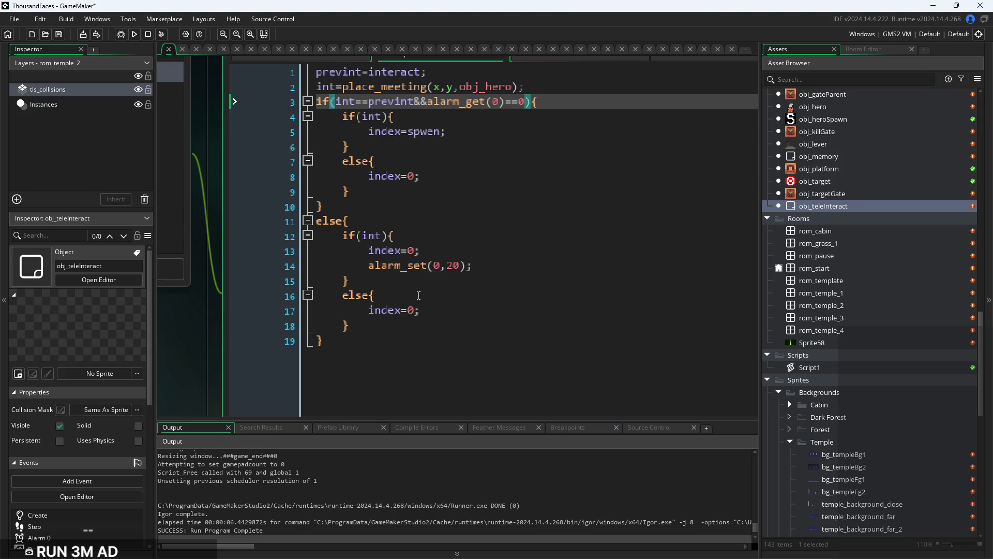
pyautogui.click(506, 101)
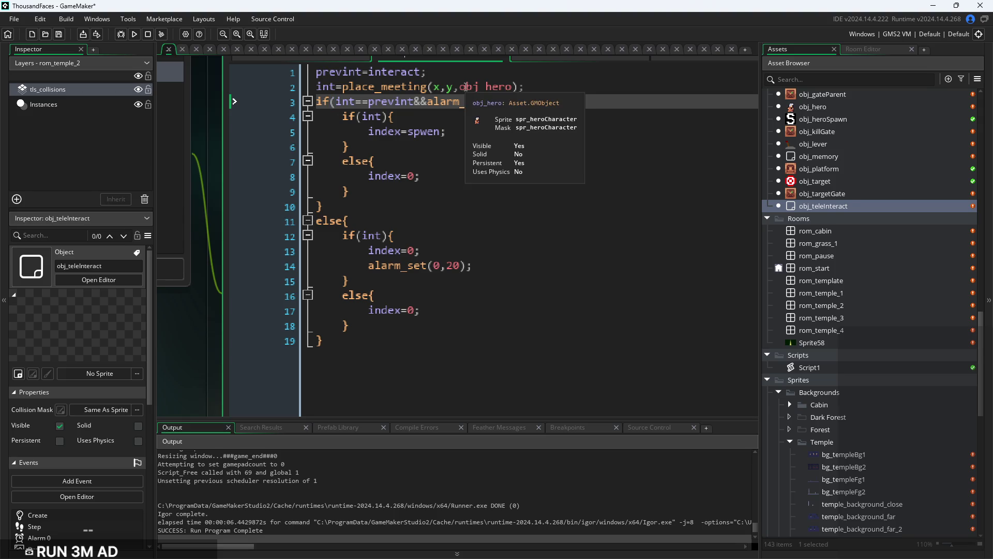
pyautogui.press('Delete')
pyautogui.write('<=0){')
# Set index to dsst on line 17 and to spwst on line 13
pyautogui.click(428, 307)
pyautogui.press('Up')
pyautogui.press('Up')
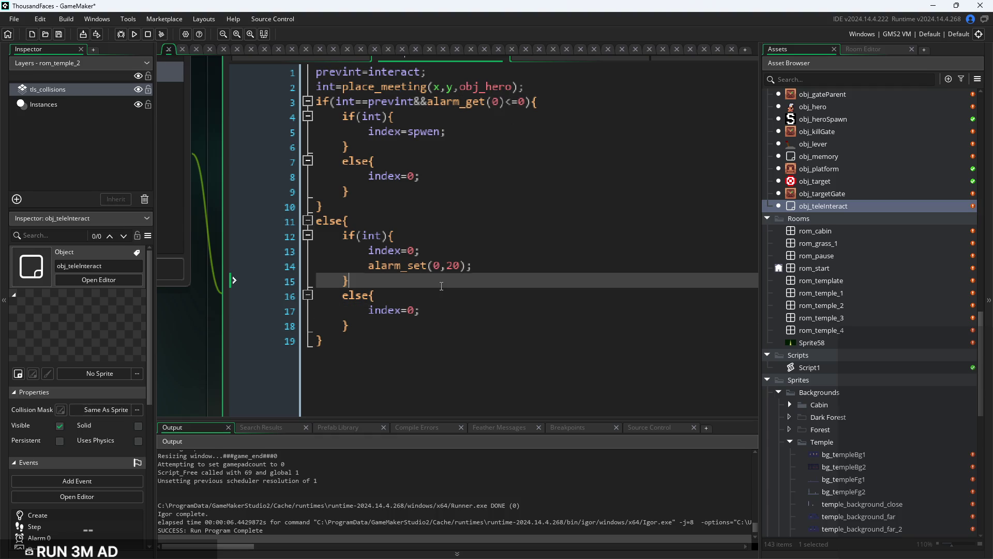
pyautogui.press('Down')
pyautogui.scroll(2, 428, 308)
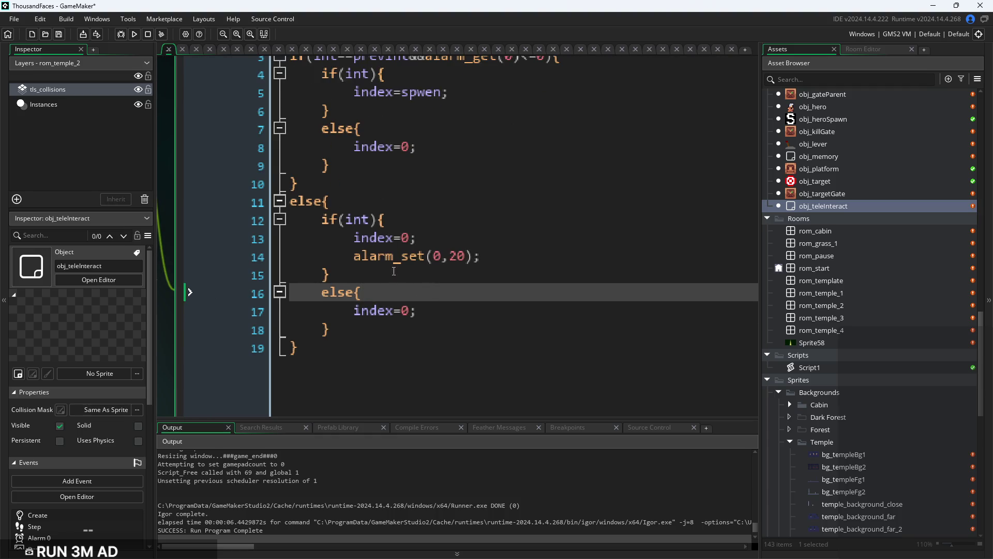
pyautogui.scroll(-2, 418, 264)
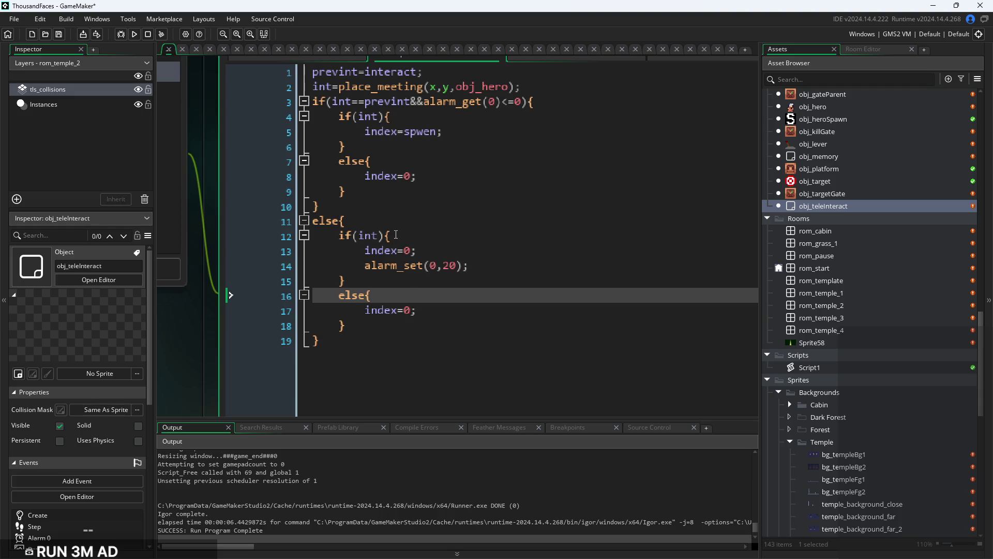
pyautogui.click(418, 319)
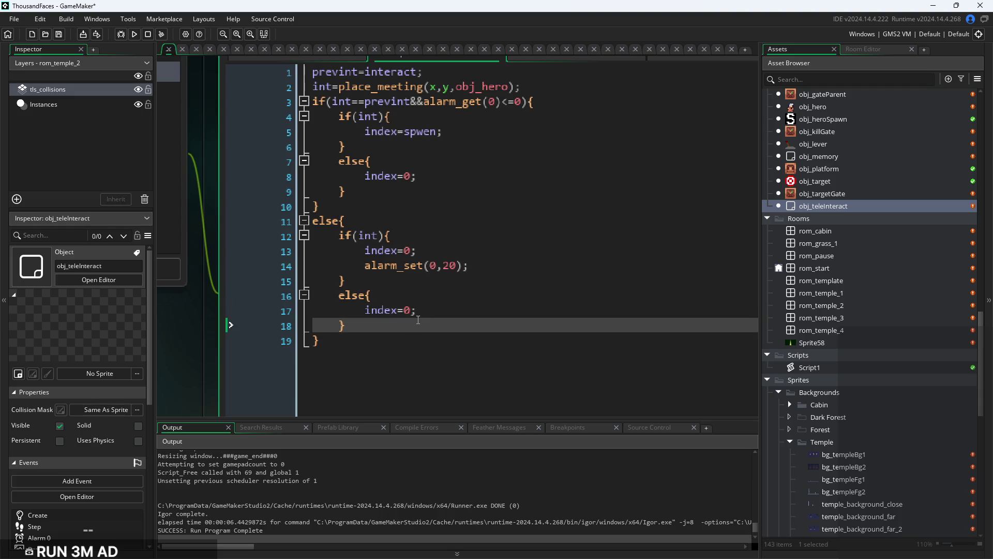
pyautogui.click(411, 316)
pyautogui.press('BackSpace')
pyautogui.write('dsst')
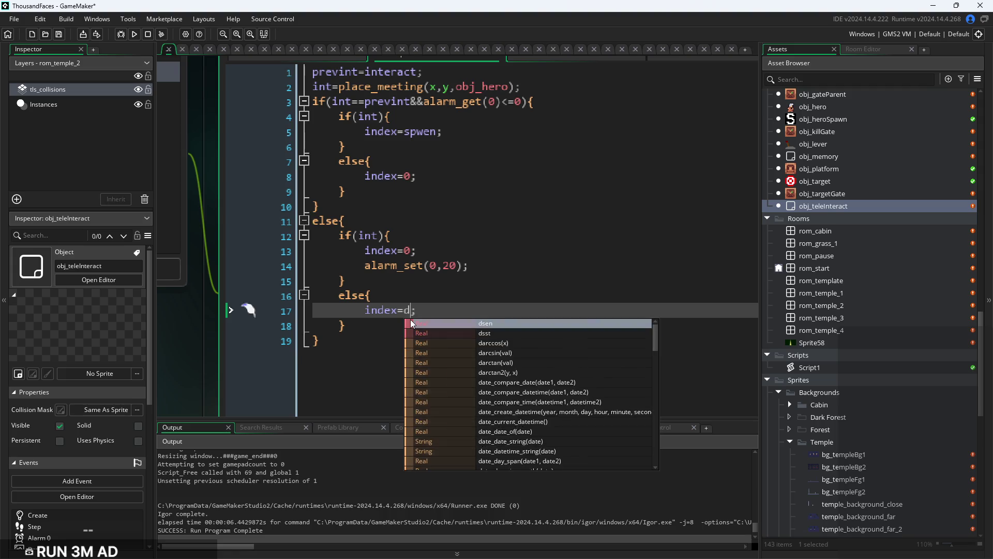
pyautogui.press('Up')
pyautogui.press('Up')
pyautogui.press('Up')
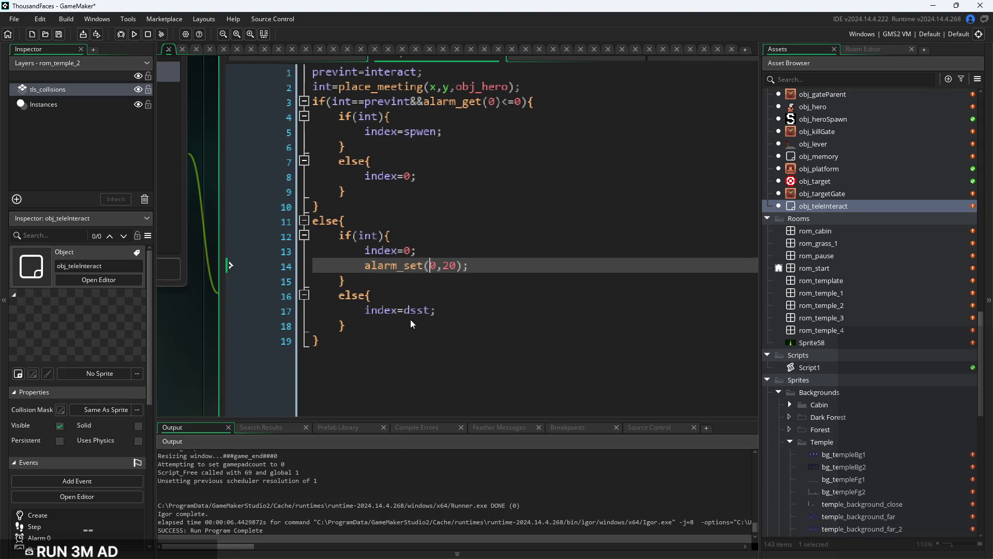
pyautogui.press('BackSpace')
pyautogui.write('dp')
pyautogui.press('BackSpace')
pyautogui.press('BackSpace')
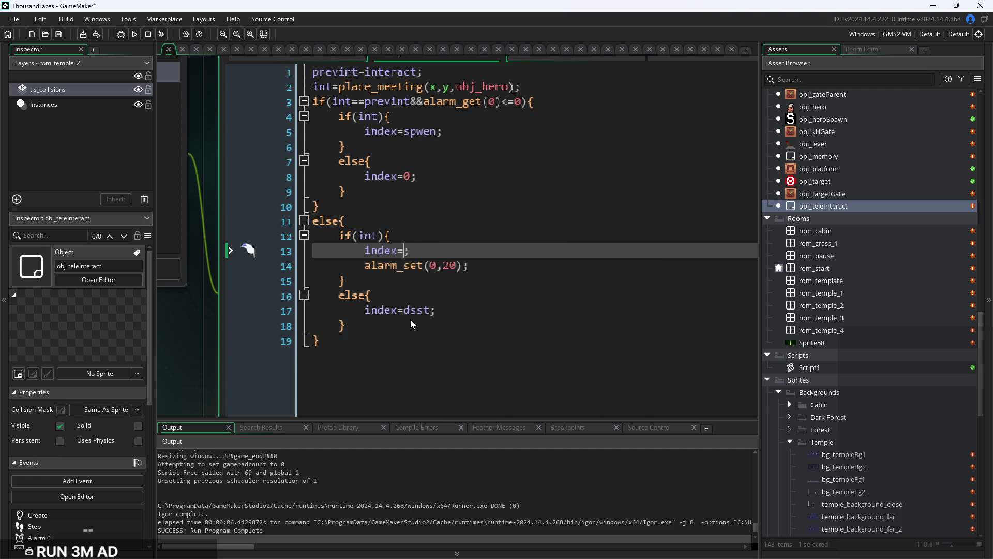
pyautogui.write('spwst')
# Move alarm_set(0,20); from the if(int) block to a new line after the inner else
pyautogui.scroll(-1, 411, 319)
pyautogui.click(454, 306)
pyautogui.moveTo(467, 266); pyautogui.dragTo(374, 272)
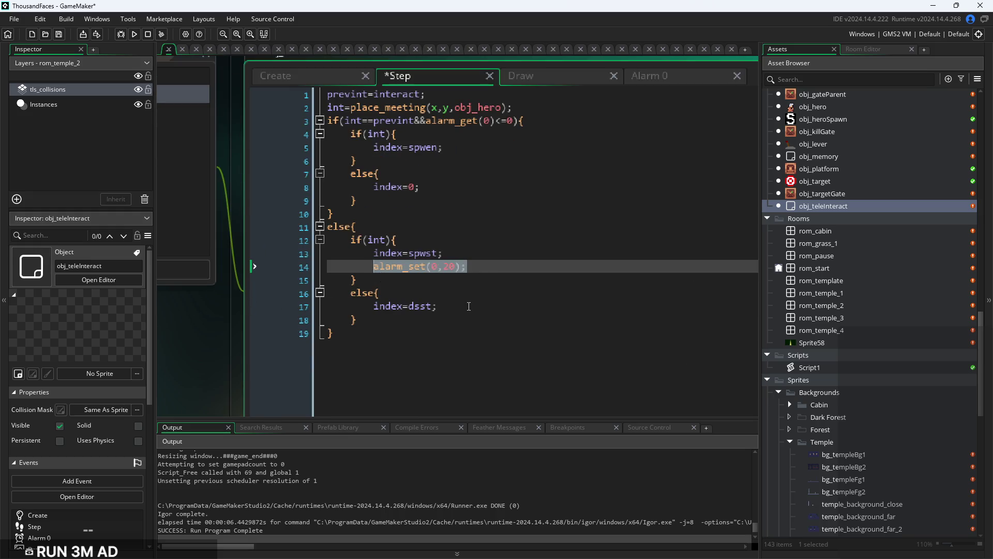
pyautogui.hotkey('ctrl', 'z')
pyautogui.hotkey('ctrl', 'z')
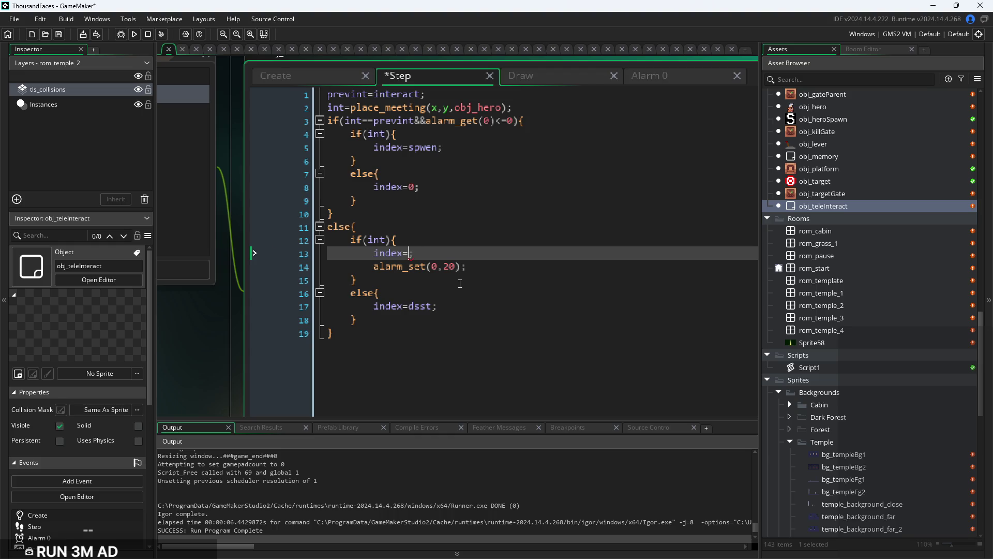
pyautogui.hotkey('ctrl', 'y')
pyautogui.hotkey('ctrl', 'y')
pyautogui.moveTo(484, 268); pyautogui.dragTo(367, 273)
pyautogui.hotkey('ctrl', 'c')
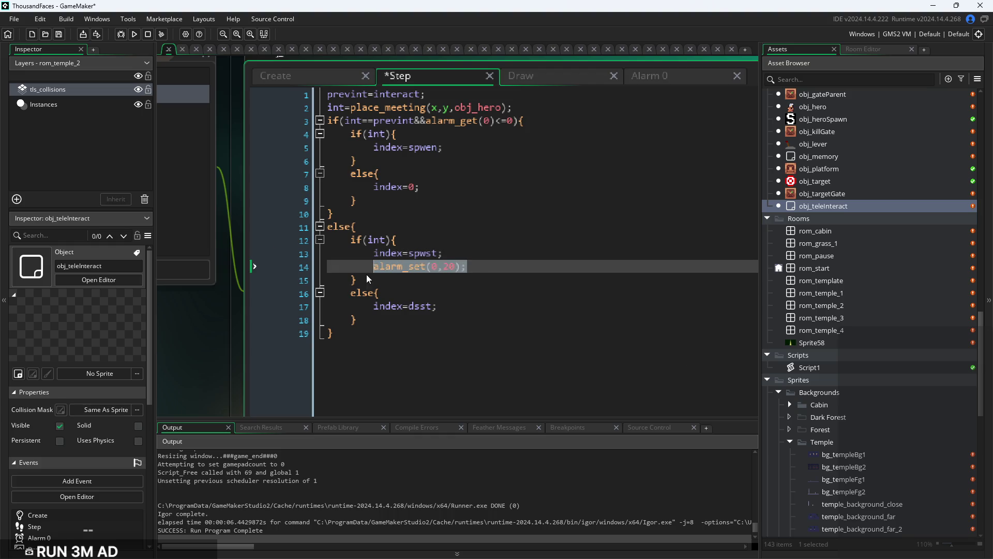
pyautogui.press('BackSpace')
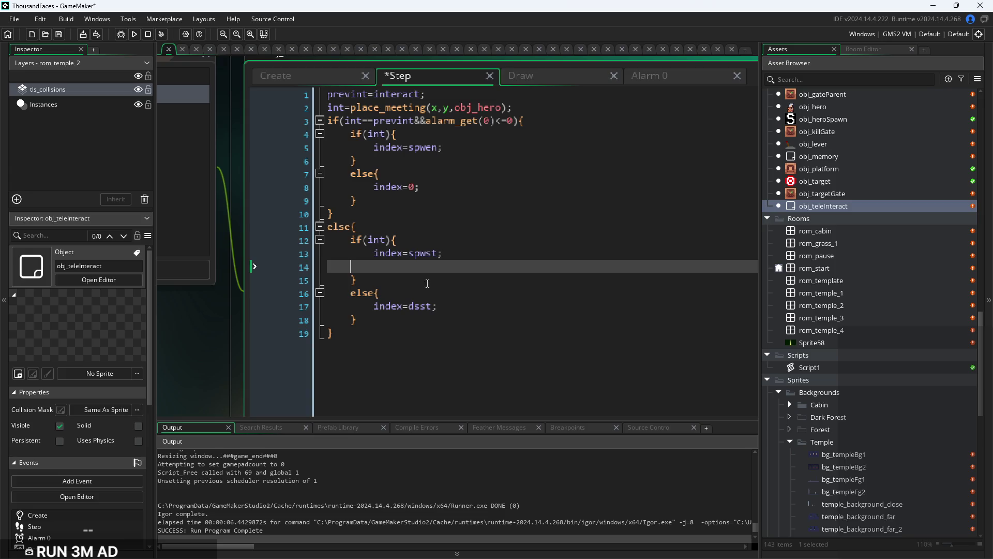
pyautogui.press('BackSpace')
pyautogui.press('BackSpace')
pyautogui.click(409, 315)
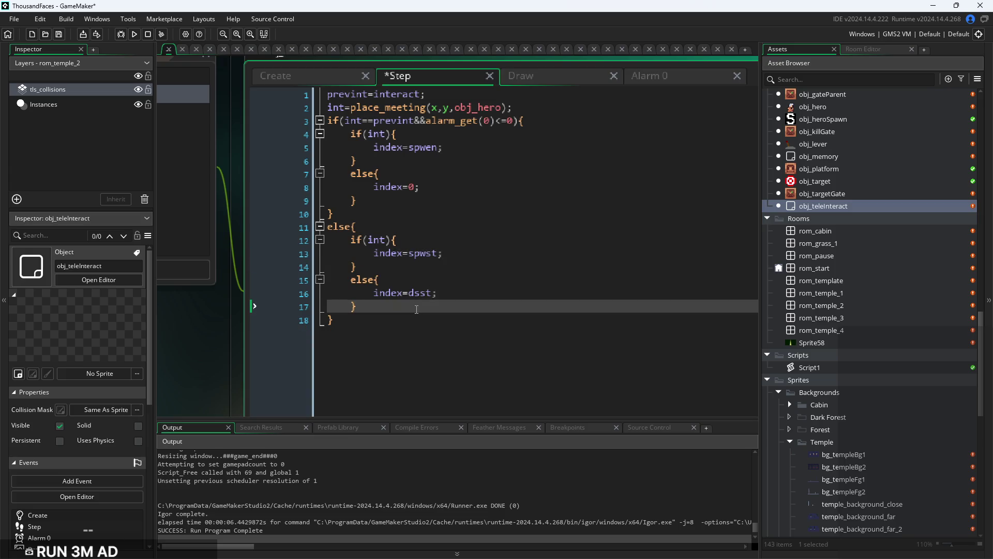
pyautogui.press('Return')
pyautogui.hotkey('ctrl', 'v')
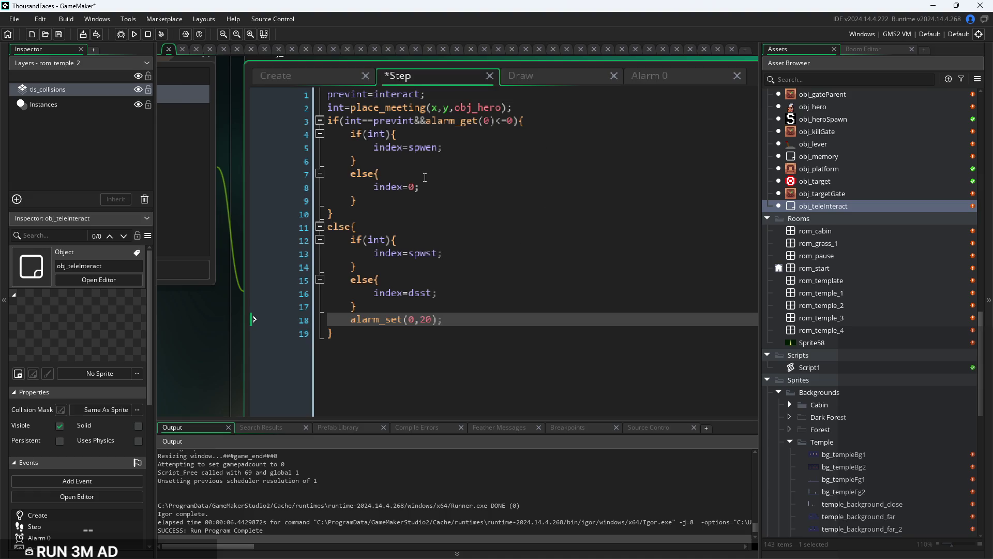
# Try replacing index=0 on line 8, then undo it back to 0
pyautogui.scroll(1, 424, 177)
pyautogui.click(411, 190)
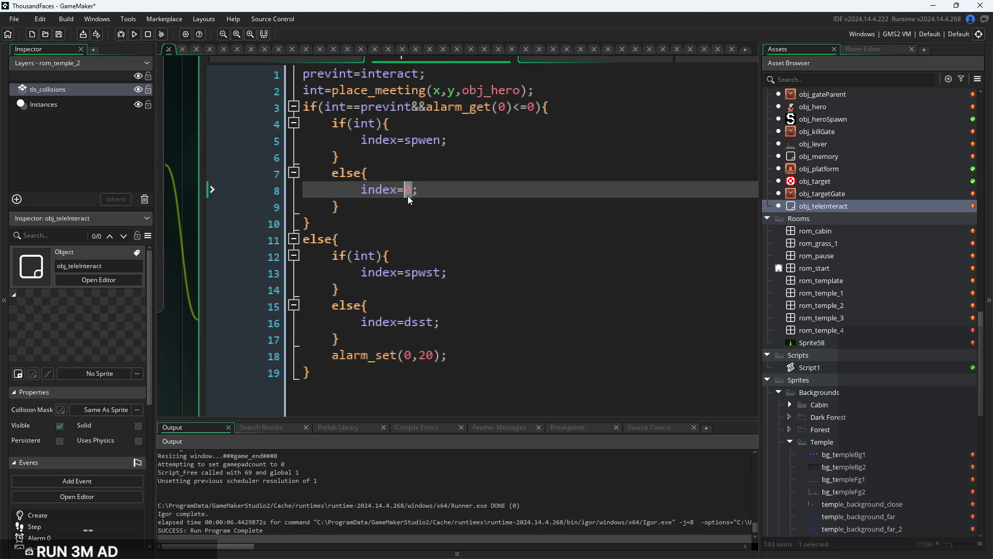
pyautogui.click(417, 196)
pyautogui.scroll(-1, 476, 190)
pyautogui.scroll(1, 476, 190)
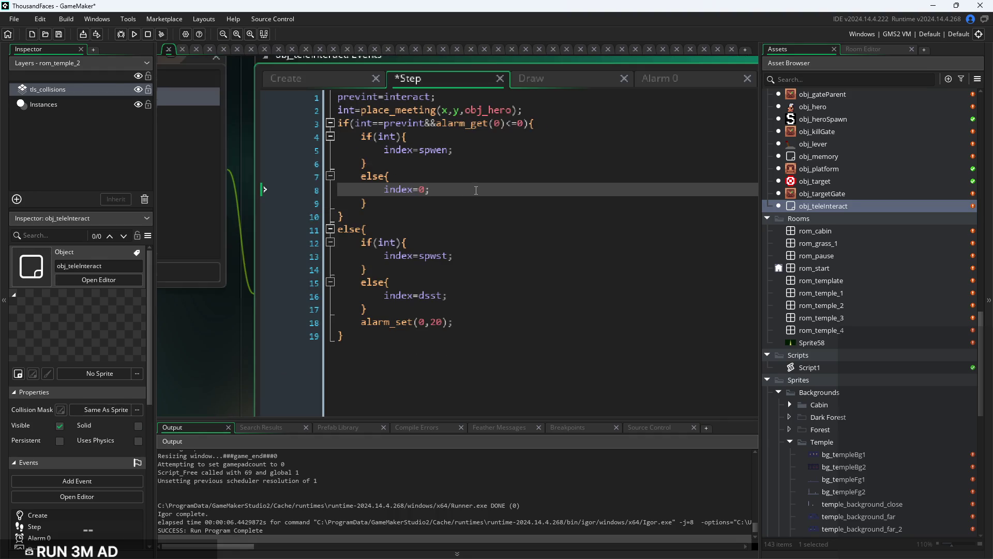
pyautogui.doubleClick(421, 191)
pyautogui.write('d')
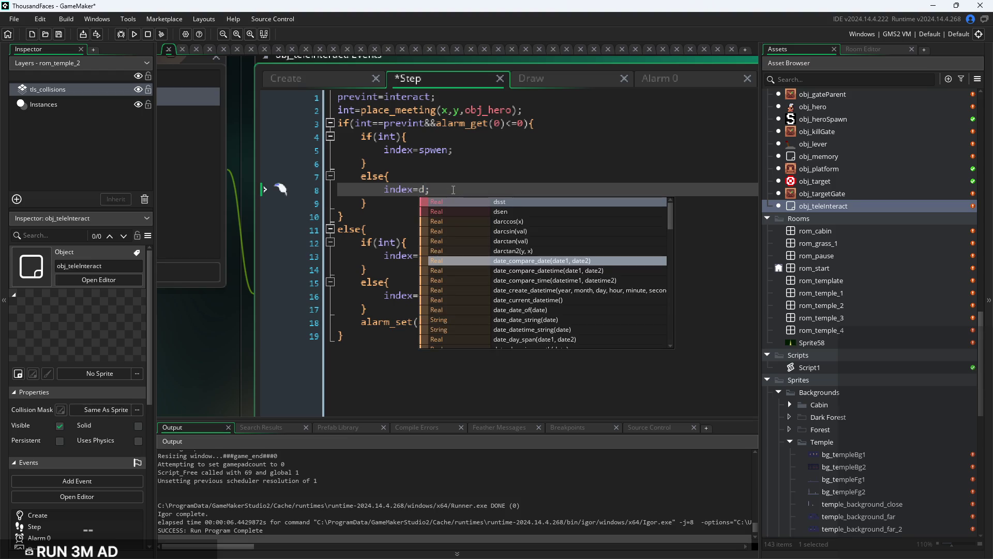
pyautogui.press('Escape')
pyautogui.hotkey('ctrl', 'z')
# Reorder the Alarm 0 event ahead of Draw and bring up its code
pyautogui.moveTo(659, 77); pyautogui.dragTo(538, 78)
pyautogui.click(447, 83)
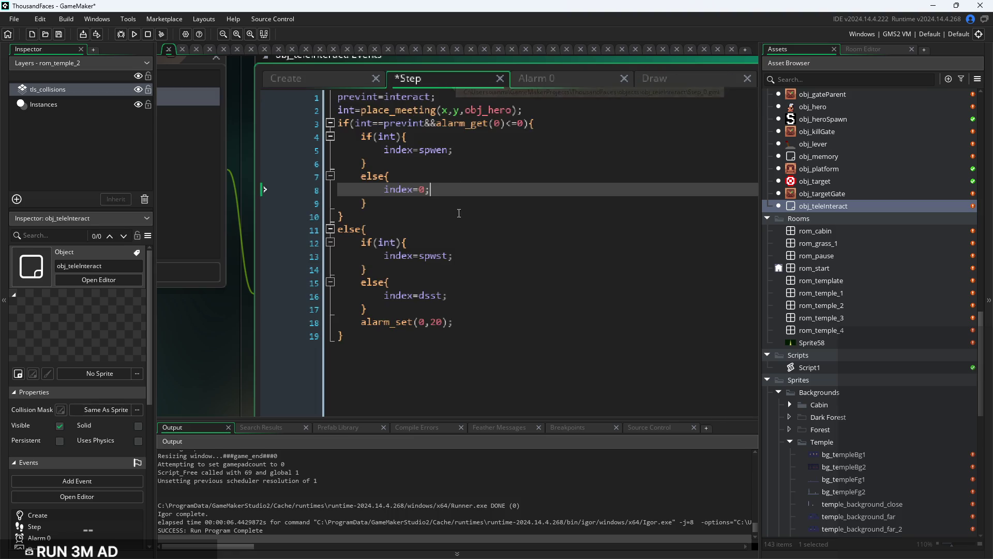
pyautogui.click(483, 255)
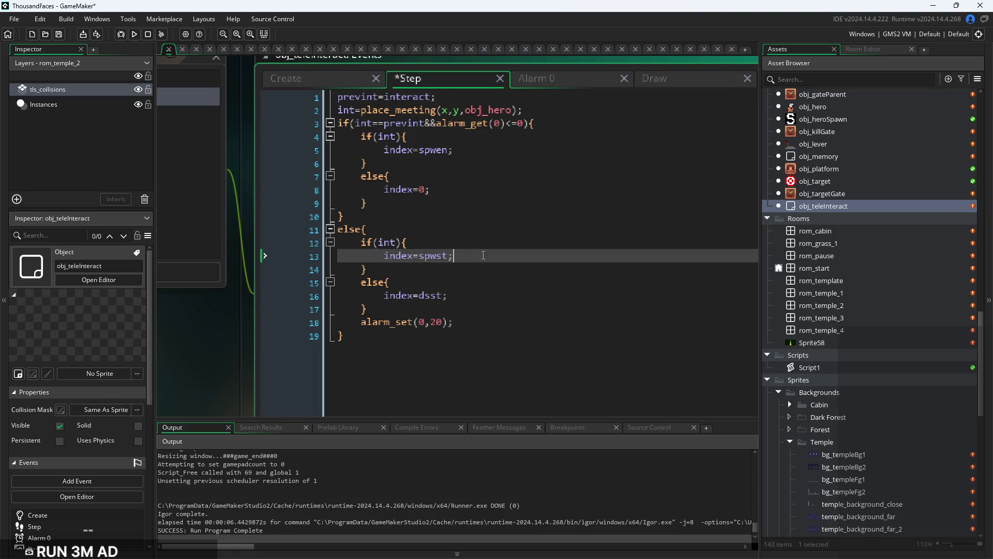
pyautogui.click(541, 80)
pyautogui.click(424, 150)
# Change the Alarm 0 condition on line 2 to if(int)
pyautogui.keyDown('ctrl'); pyautogui.scroll(2, 391, 97); pyautogui.keyUp('ctrl')
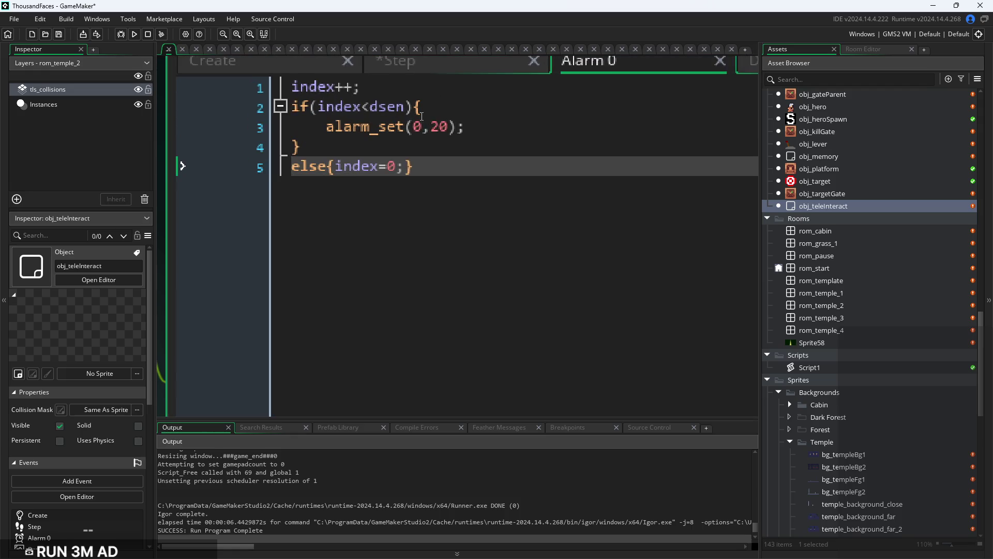
pyautogui.click(392, 93)
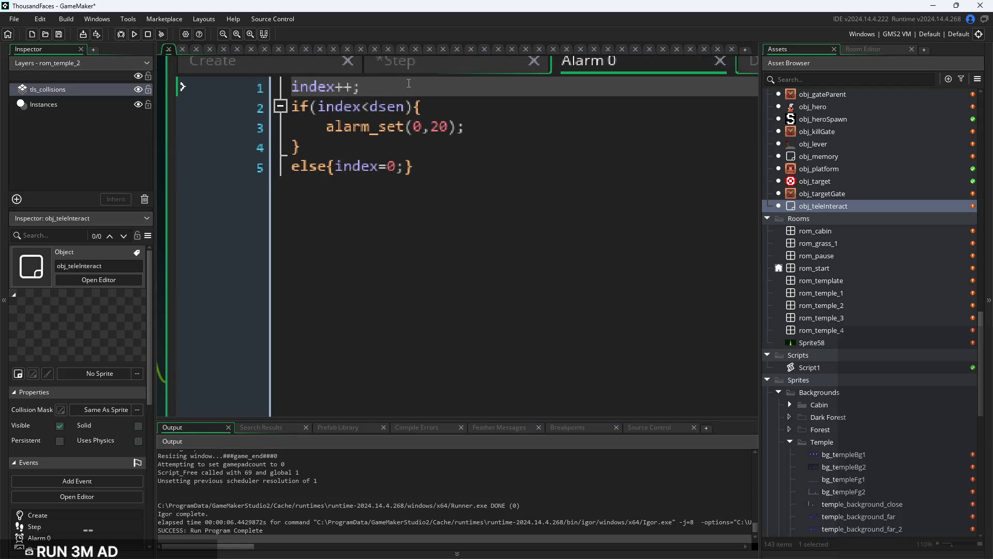
pyautogui.press('Down')
pyautogui.press('Right')
pyautogui.press('Right')
pyautogui.press('Right')
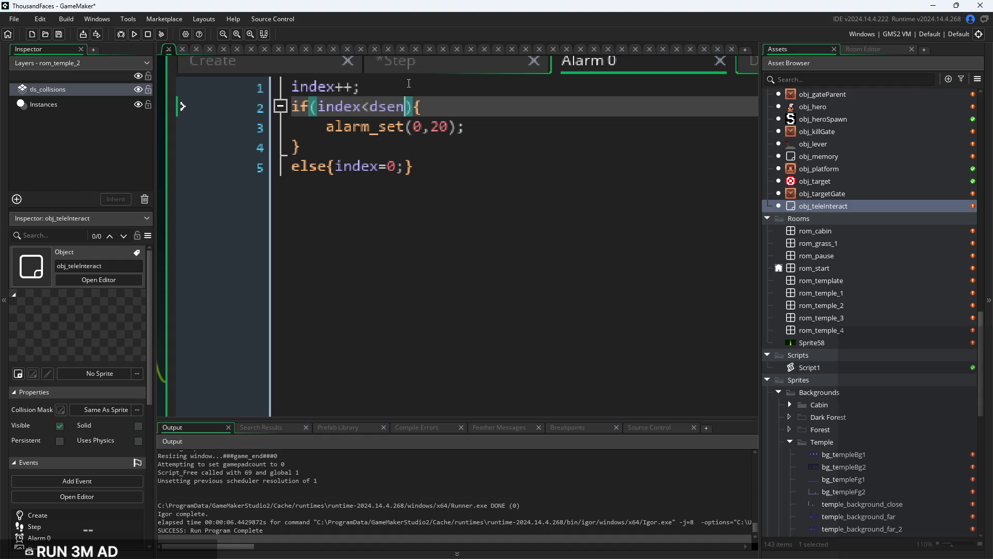
pyautogui.hotkey('shift', 'Left')
pyautogui.hotkey('shift', 'Left')
pyautogui.hotkey('shift', 'Left')
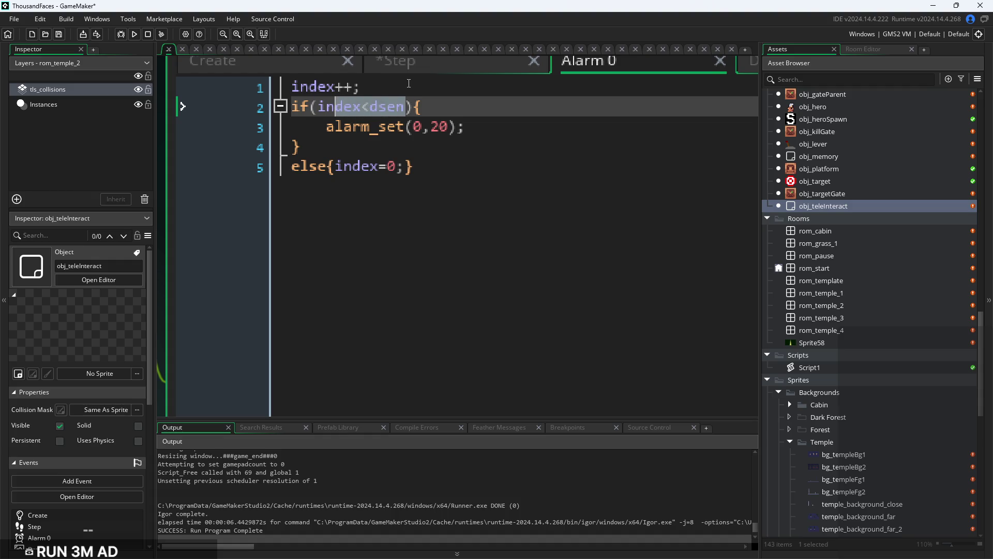
pyautogui.write('t')
pyautogui.press('End')
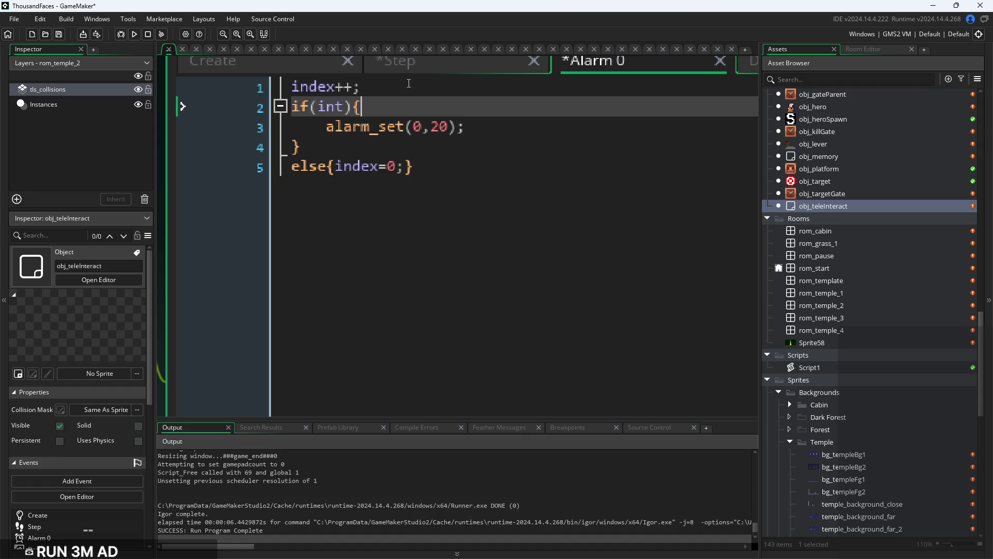
# Add an if(index<spwen){} check inside if(int) and indent lines 4–5
pyautogui.press('Down')
pyautogui.press('Down')
pyautogui.press('Down')
pyautogui.press('Left')
pyautogui.press('Left')
pyautogui.press('Left')
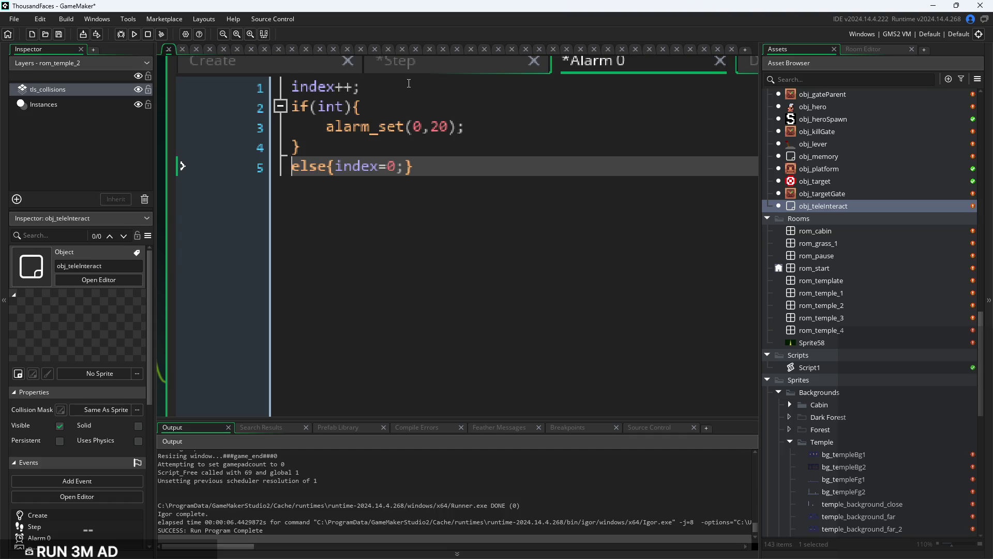
pyautogui.press('Up')
pyautogui.press('Delete')
pyautogui.write('if(')
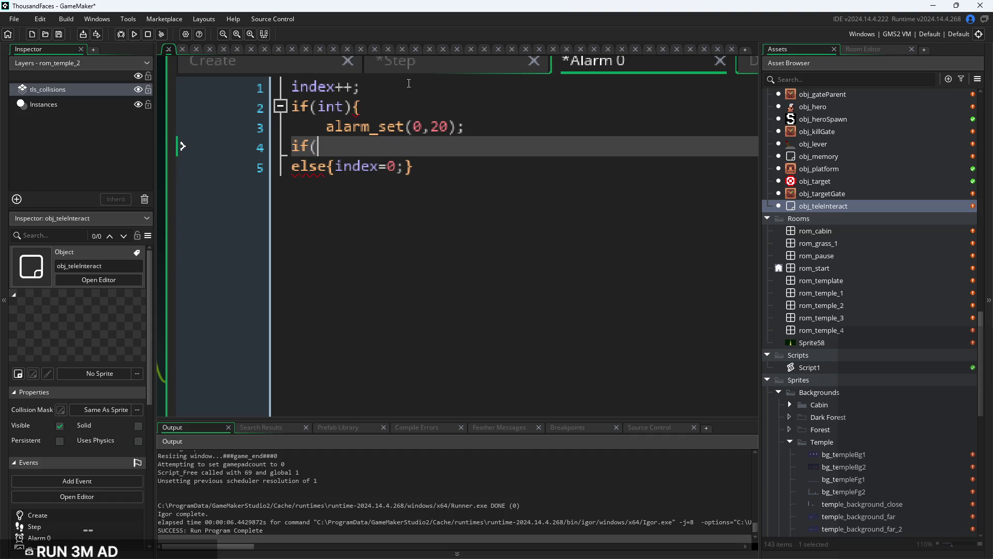
pyautogui.write('ind')
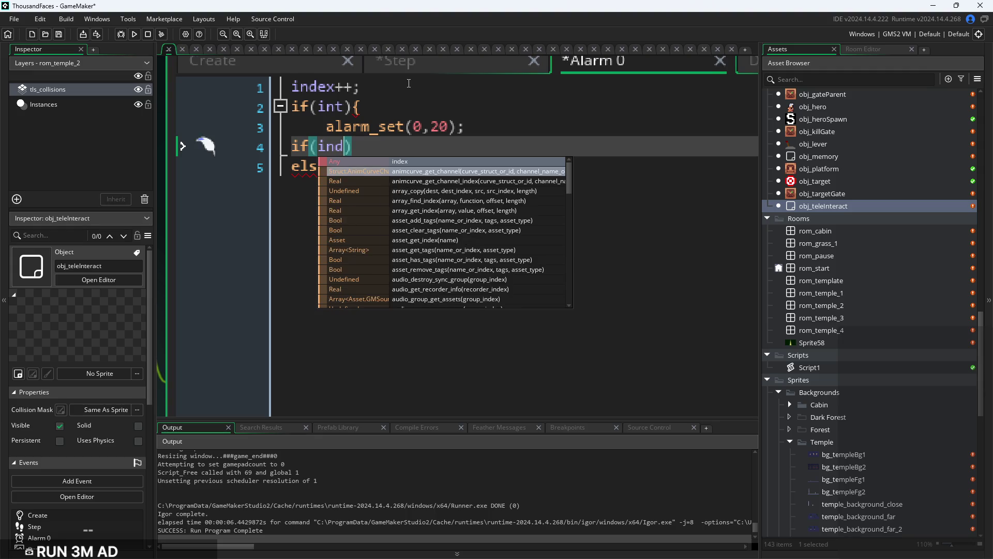
pyautogui.press('Return')
pyautogui.write('<')
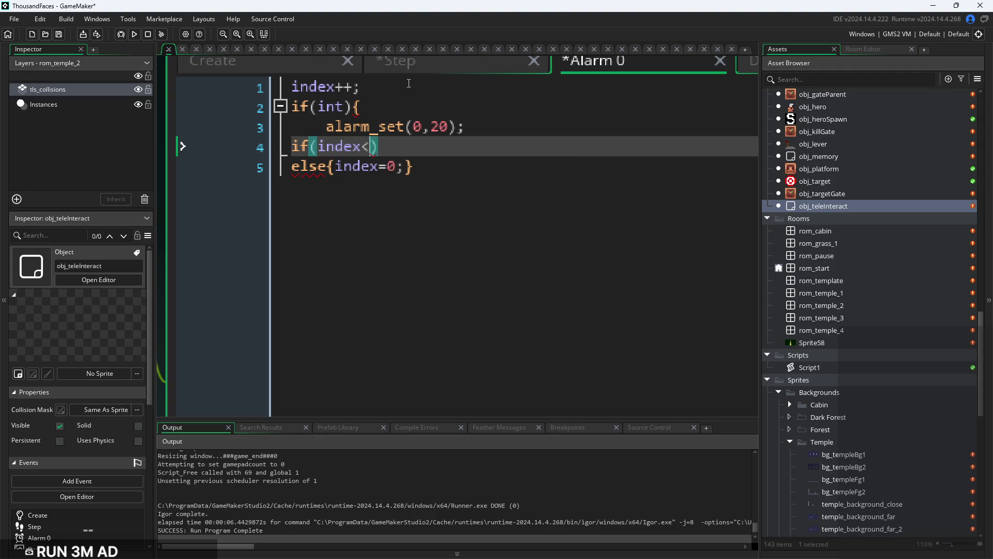
pyautogui.write('sp')
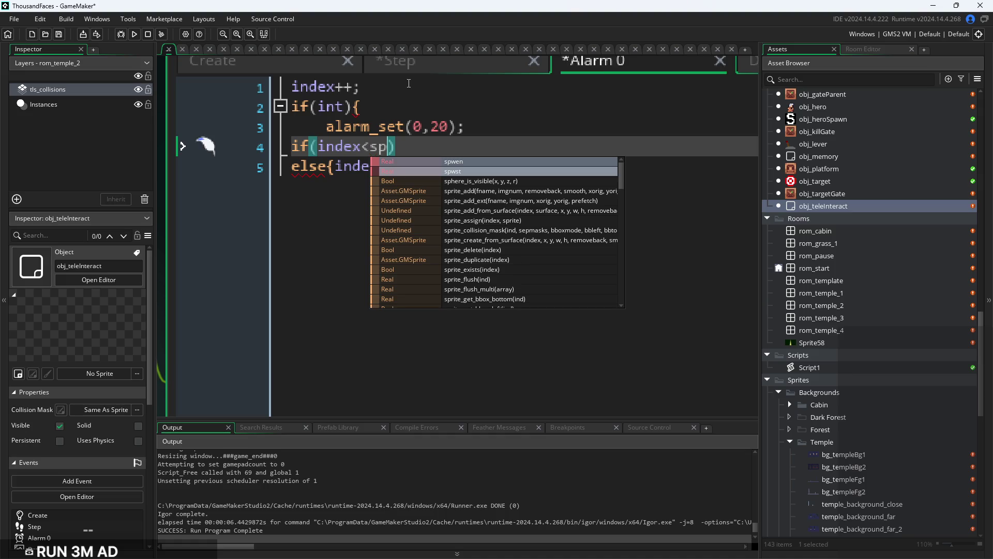
pyautogui.press('Up')
pyautogui.press('Return')
pyautogui.write(')')
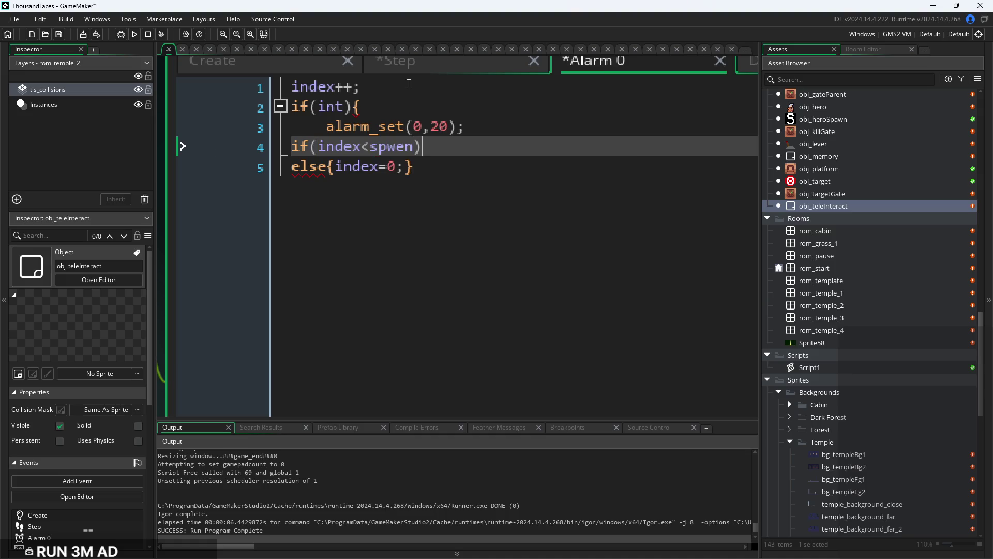
pyautogui.write('{}')
pyautogui.press('Down')
pyautogui.click(294, 146)
pyautogui.press('Tab')
pyautogui.click(292, 166)
pyautogui.press('Tab')
# Move alarm_set(0,20) into the index<spwen braces and remove the empty line
pyautogui.click(462, 99)
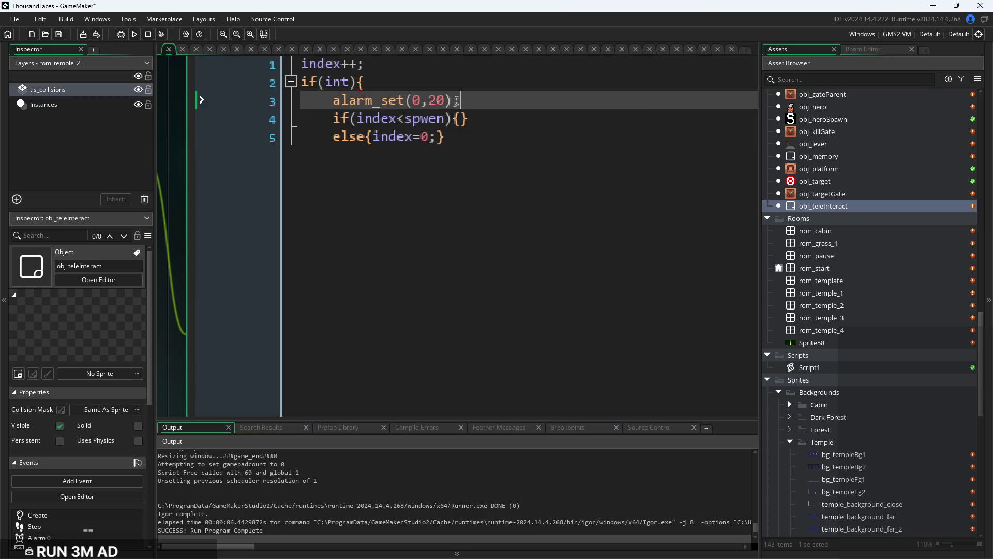
pyautogui.moveTo(462, 99); pyautogui.dragTo(323, 97)
pyautogui.hotkey('ctrl', 'x')
pyautogui.click(462, 119)
pyautogui.hotkey('ctrl', 'v')
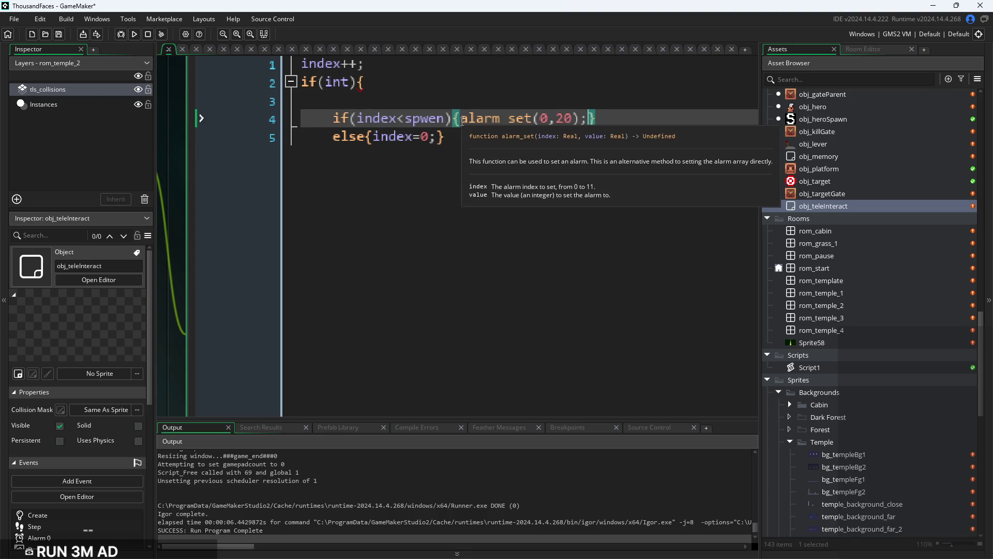
pyautogui.press('Up')
pyautogui.press('BackSpace')
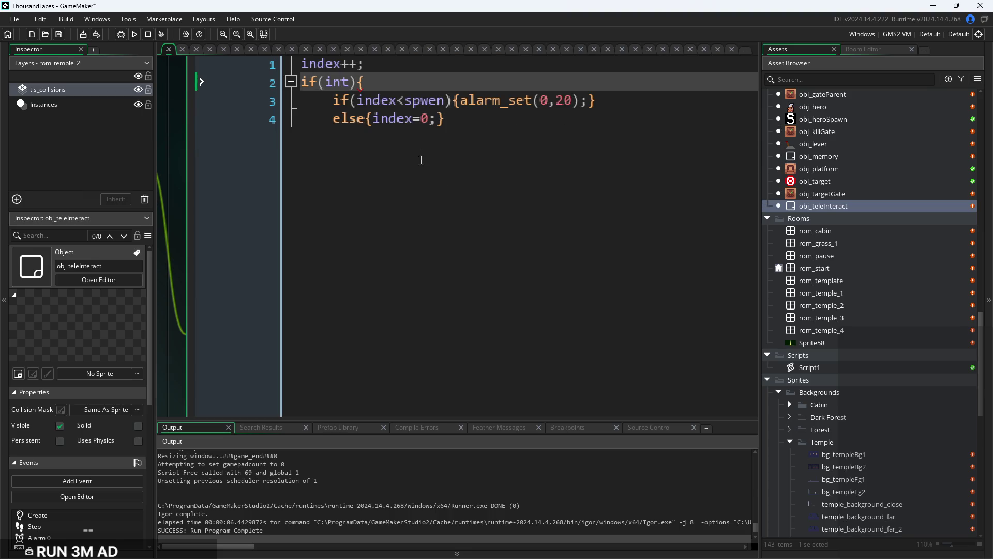
pyautogui.click(414, 119)
pyautogui.click(352, 179)
pyautogui.click(403, 180)
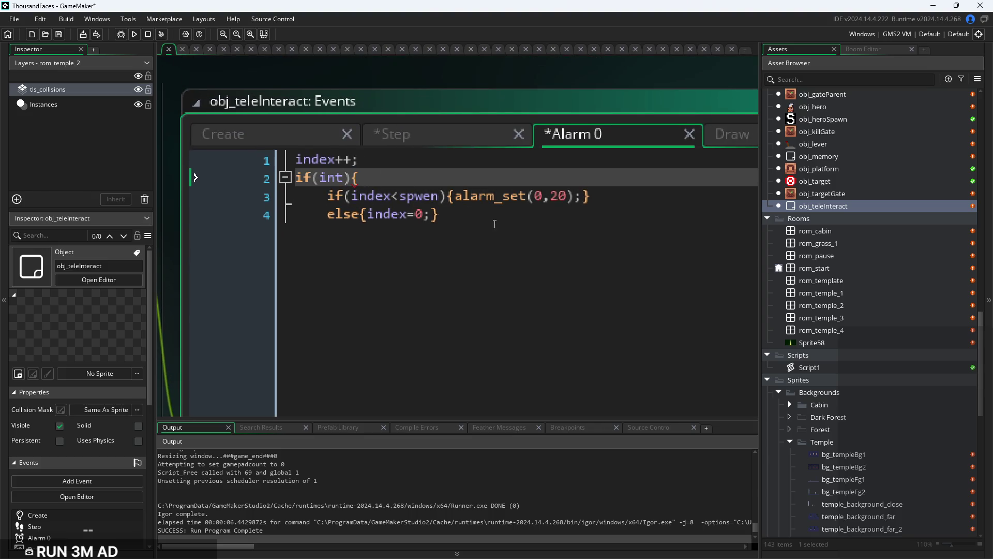
# Close the if(int) block and add an else{} containing a copy of the index checks
pyautogui.click(468, 207)
pyautogui.press('Return')
pyautogui.write('}')
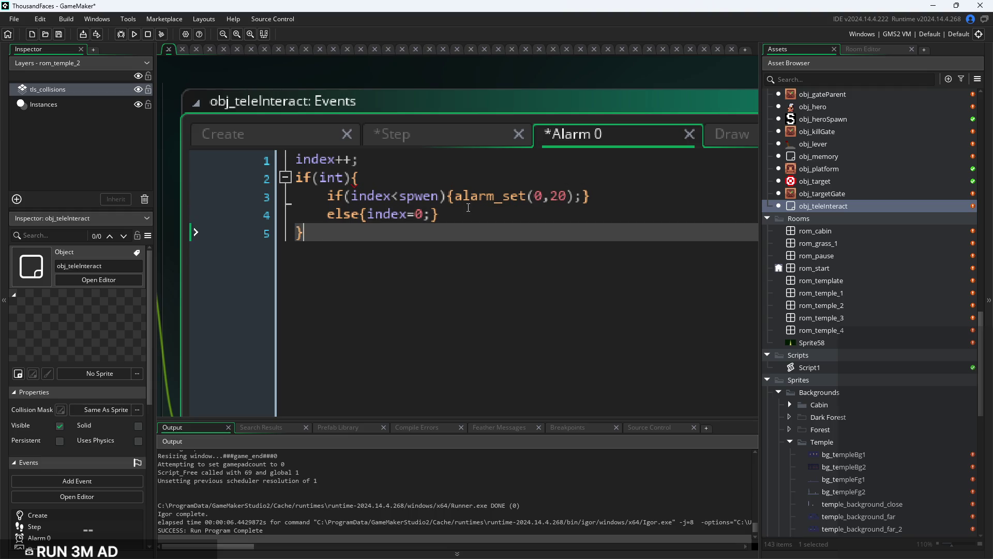
pyautogui.press('Return')
pyautogui.write('else{')
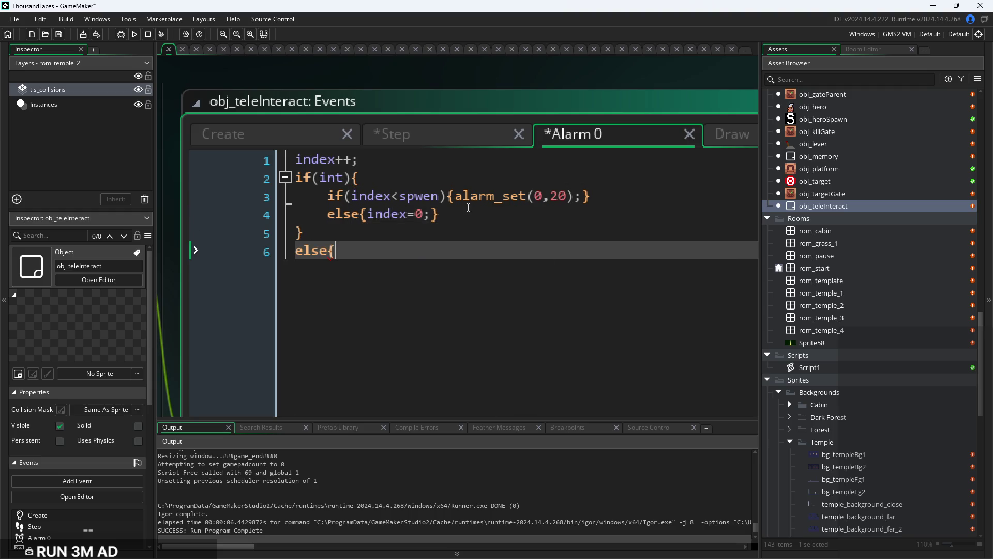
pyautogui.press('Return')
pyautogui.press('Return')
pyautogui.press('Return')
pyautogui.write('}')
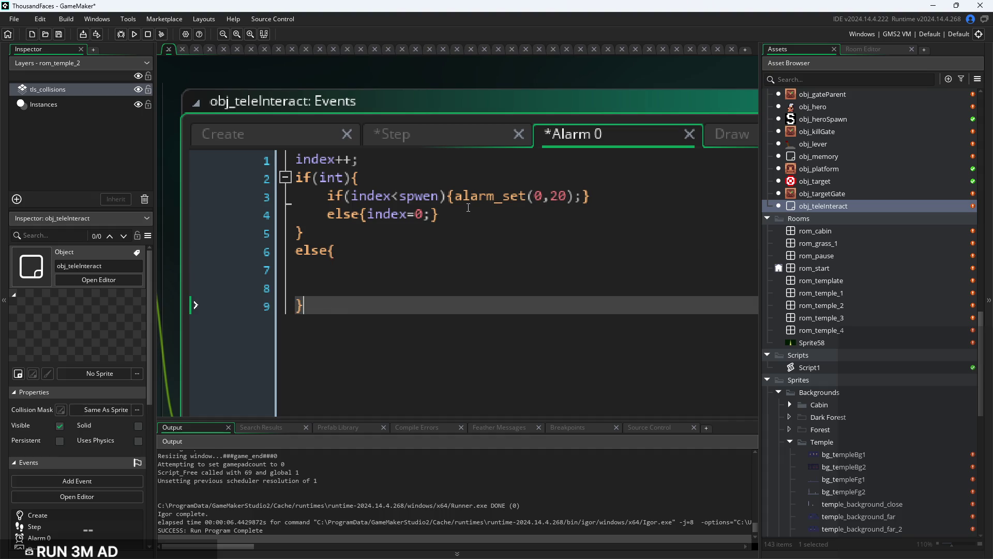
pyautogui.moveTo(469, 207); pyautogui.dragTo(368, 214)
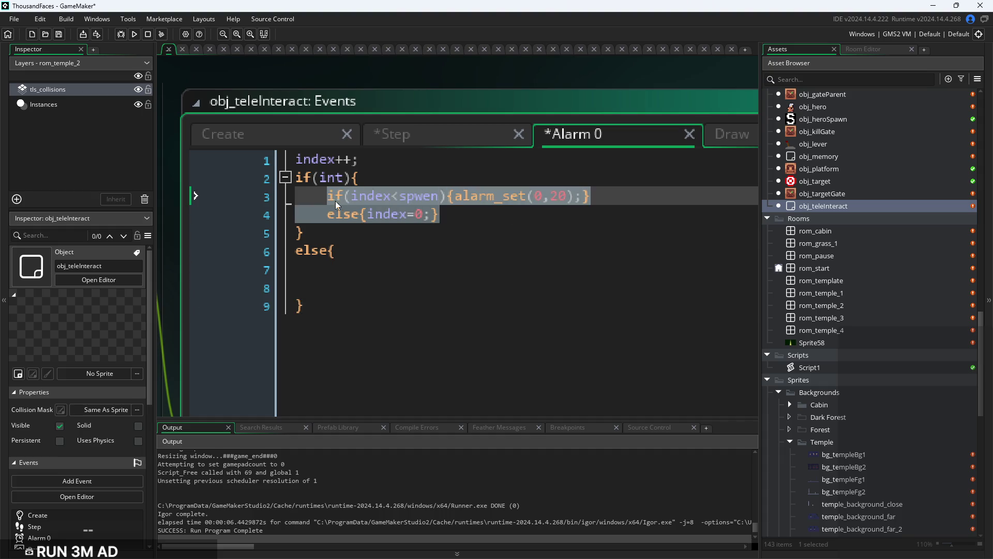
pyautogui.click(367, 272)
pyautogui.hotkey('ctrl', 'v')
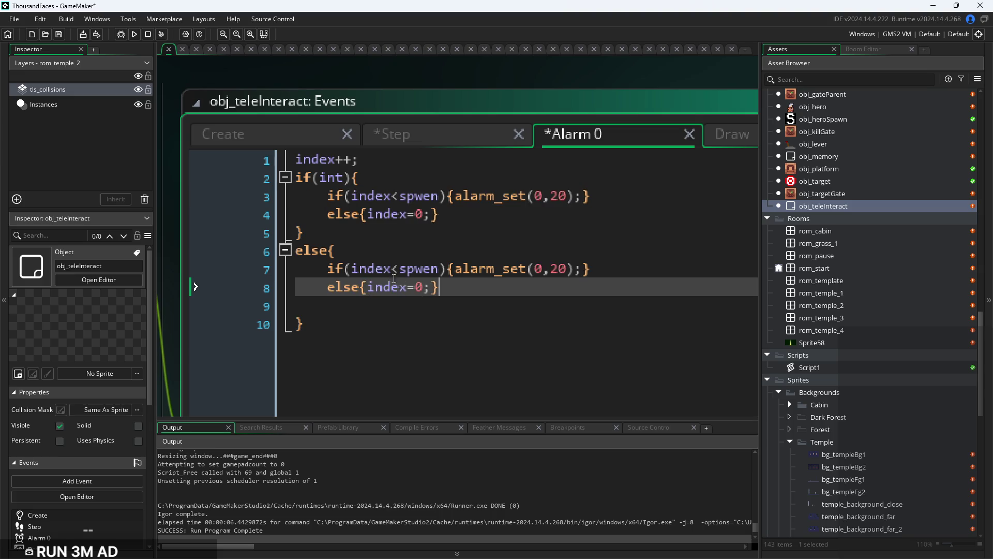
# Replace spwen with dsen on line 7 of the new else branch
pyautogui.click(440, 269)
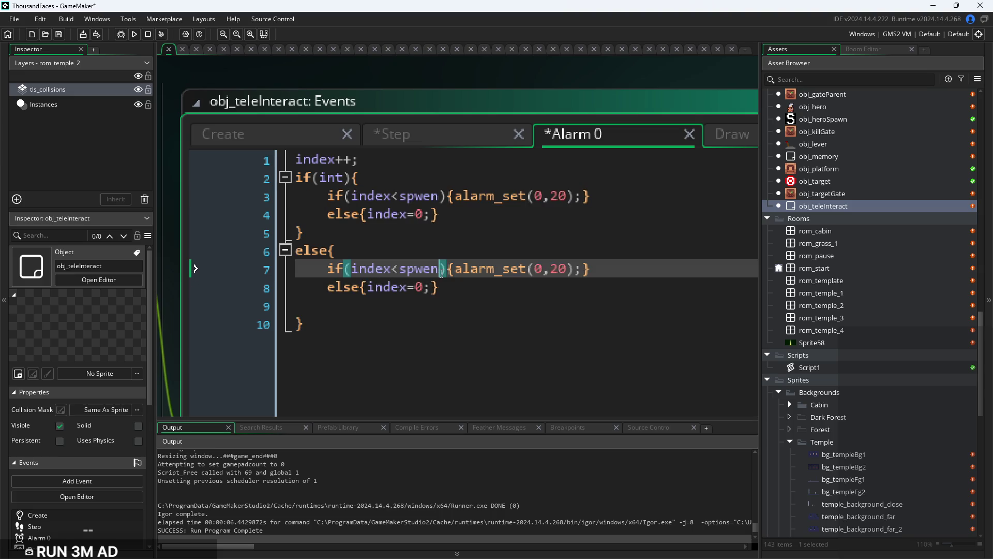
pyautogui.moveTo(440, 269); pyautogui.dragTo(424, 274)
pyautogui.click(439, 269)
pyautogui.moveTo(440, 270); pyautogui.dragTo(399, 273)
pyautogui.click(416, 273)
pyautogui.doubleClick(427, 273)
pyautogui.write('dsen')
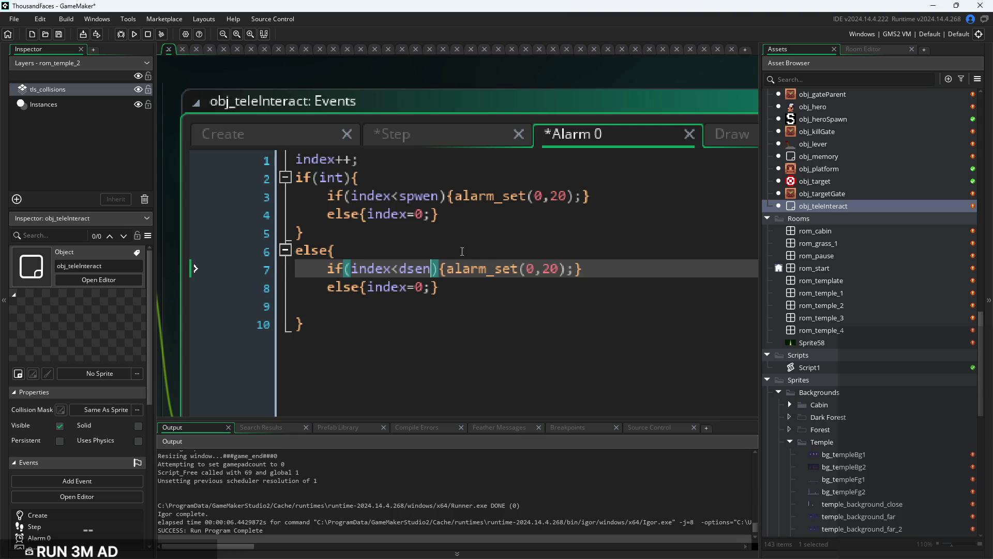
pyautogui.click(425, 282)
pyautogui.click(421, 135)
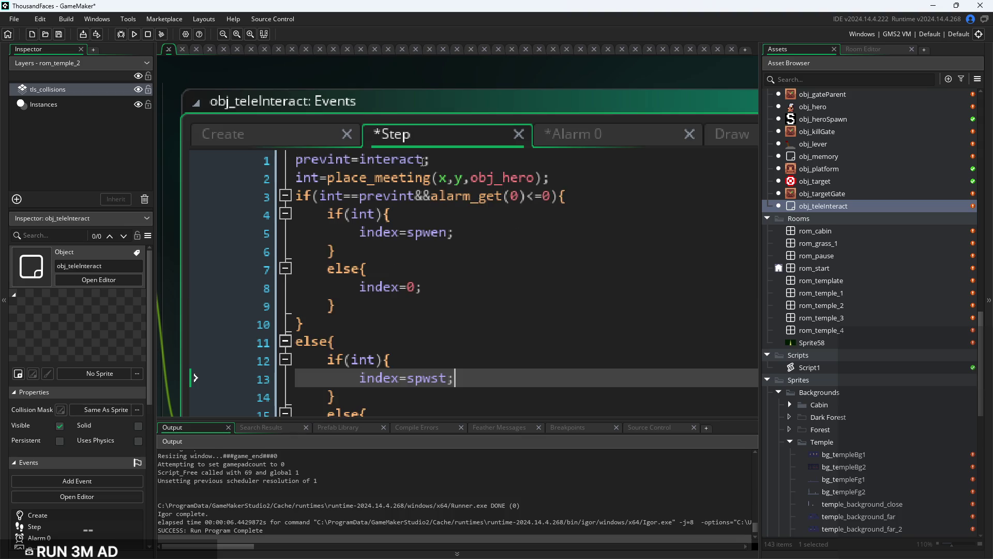
# Set index=dsen on Step line 8 and save
pyautogui.doubleClick(414, 288)
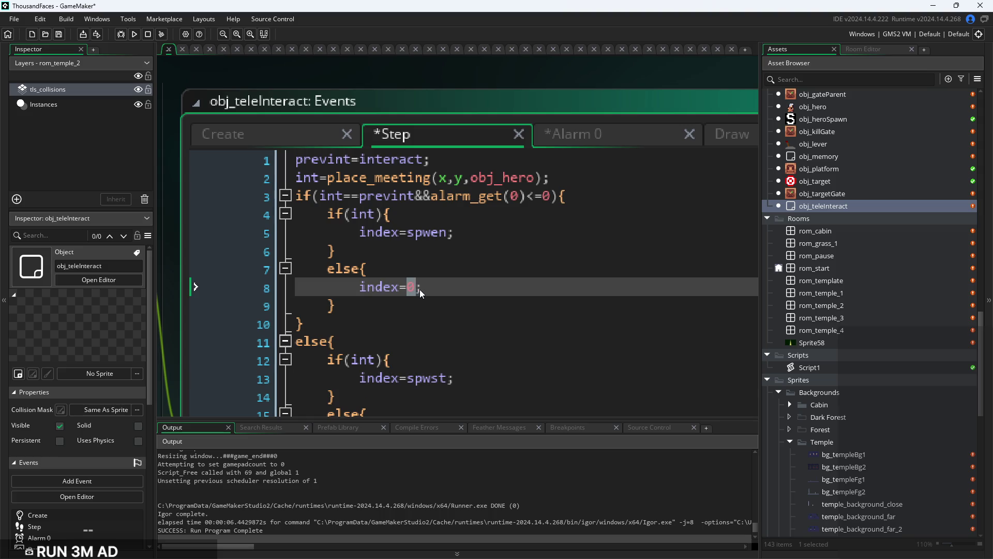
pyautogui.write('ds')
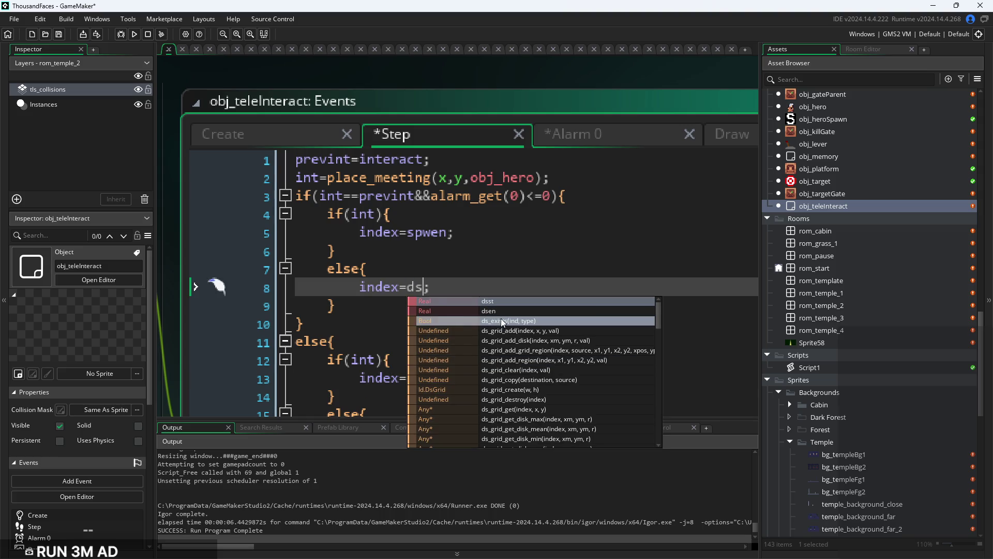
pyautogui.click(503, 311)
pyautogui.hotkey('ctrl', 's')
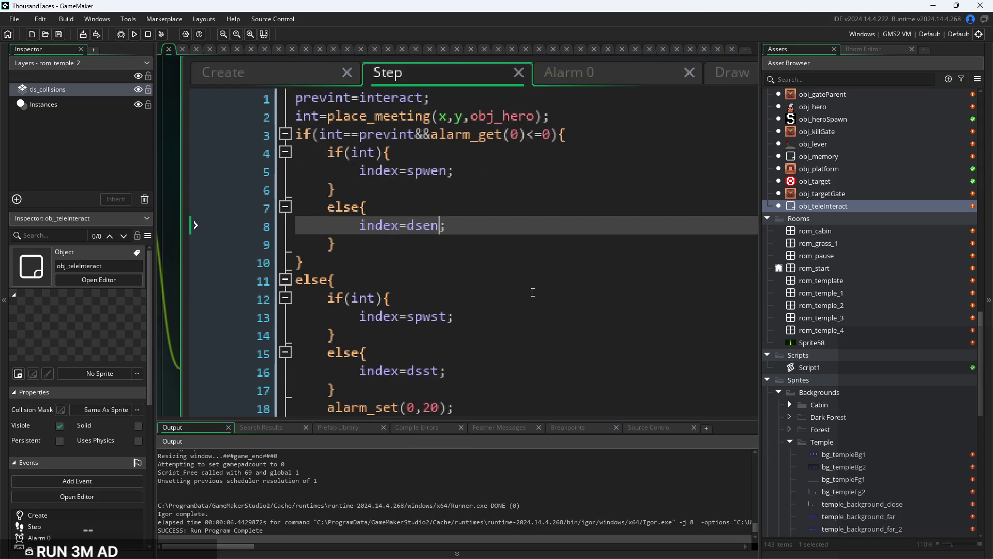
# Delete the empty line 9 in the Alarm 0 code
pyautogui.click(660, 145)
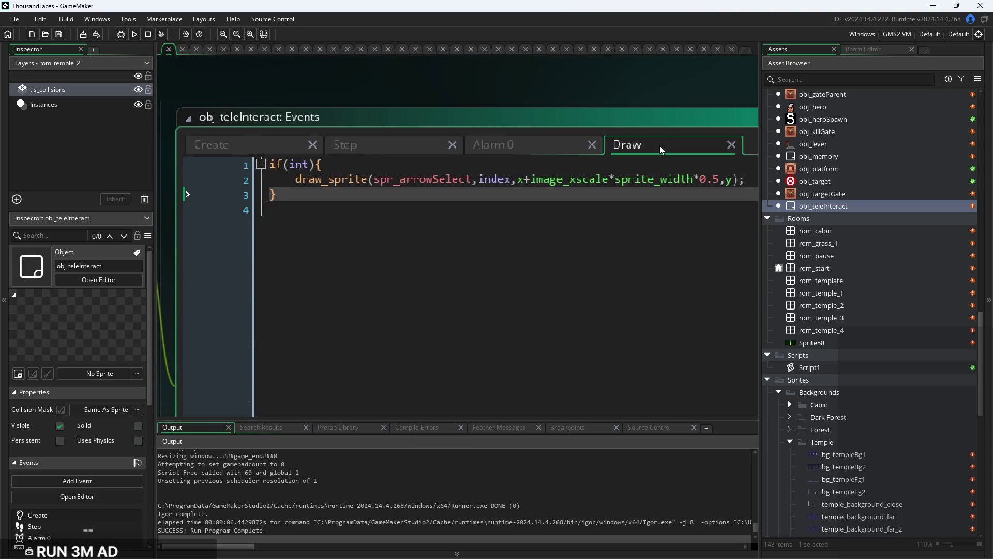
pyautogui.click(495, 144)
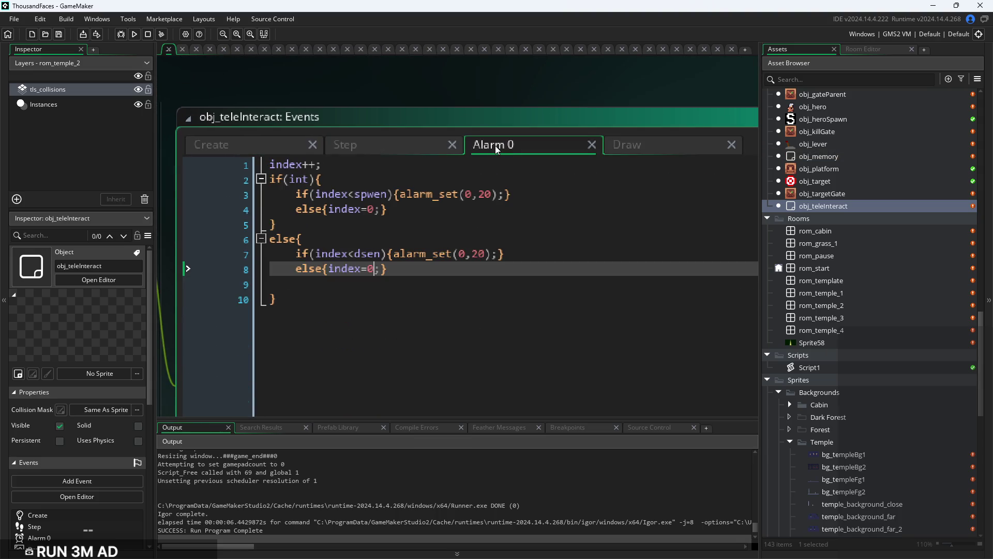
pyautogui.click(426, 285)
pyautogui.press('BackSpace')
pyautogui.press('BackSpace')
# Place an obj_teleInteract instance on rom_cabin's Instances layer beside the right spawn
pyautogui.doubleClick(847, 237)
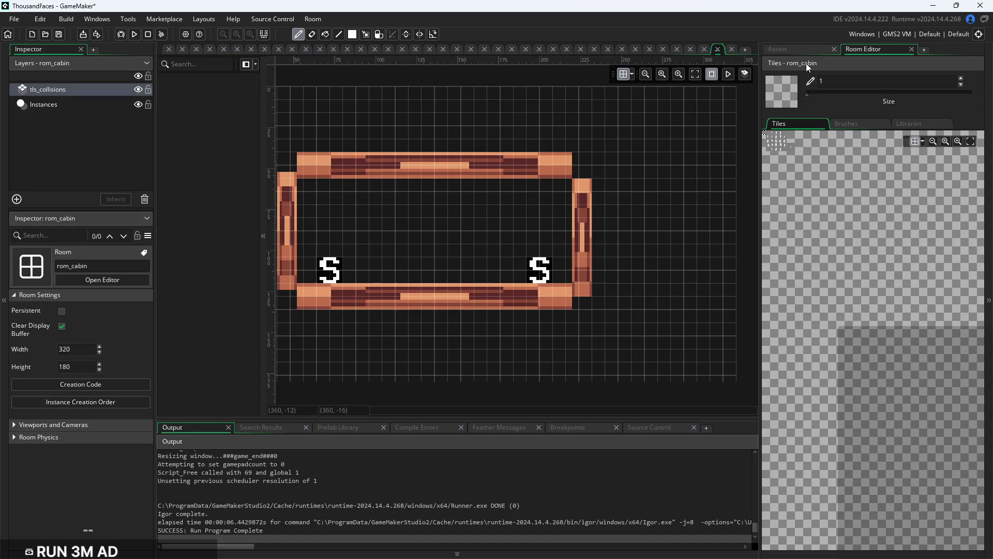
pyautogui.click(804, 49)
pyautogui.click(101, 107)
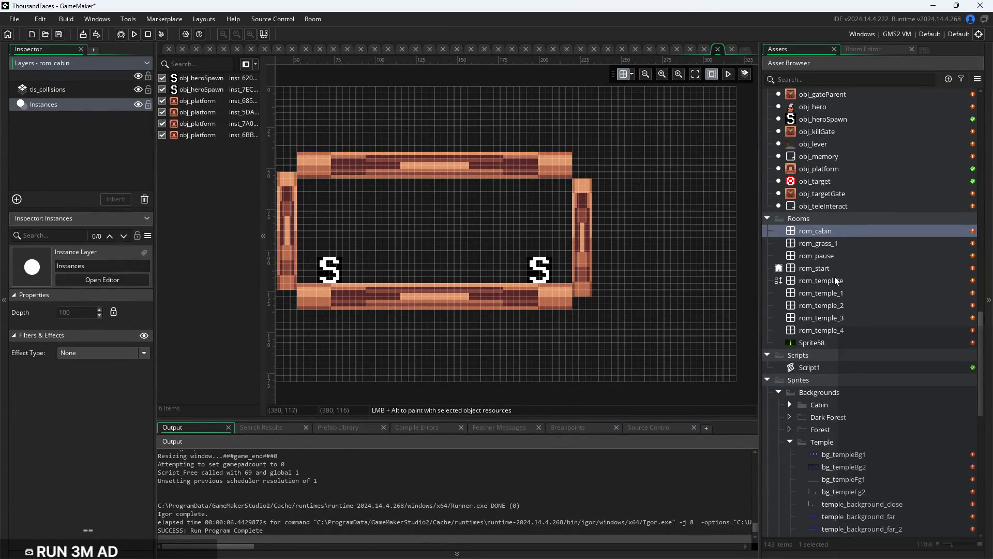
pyautogui.moveTo(833, 209)
pyautogui.mouseDown()
pyautogui.moveTo(539, 257)
pyautogui.moveTo(549, 258)
pyautogui.mouseUp()
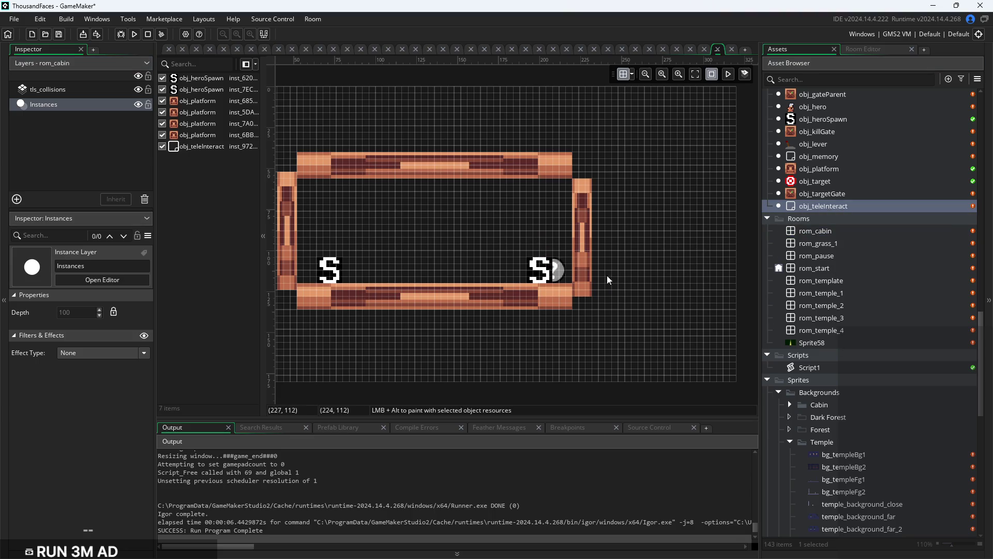
# Run the game, start it, and abort the unset-variable interact crash
pyautogui.click(134, 34)
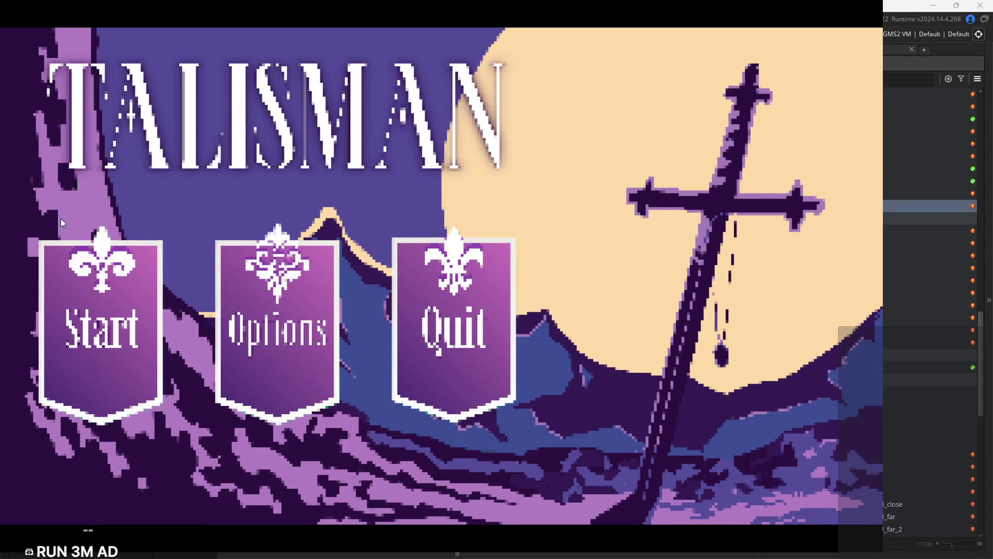
pyautogui.click(94, 333)
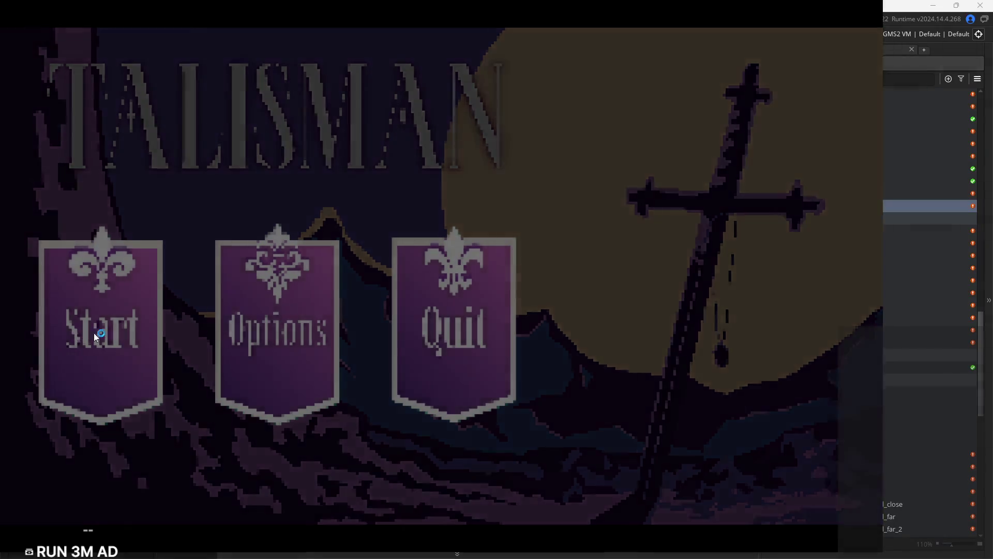
pyautogui.click(559, 211)
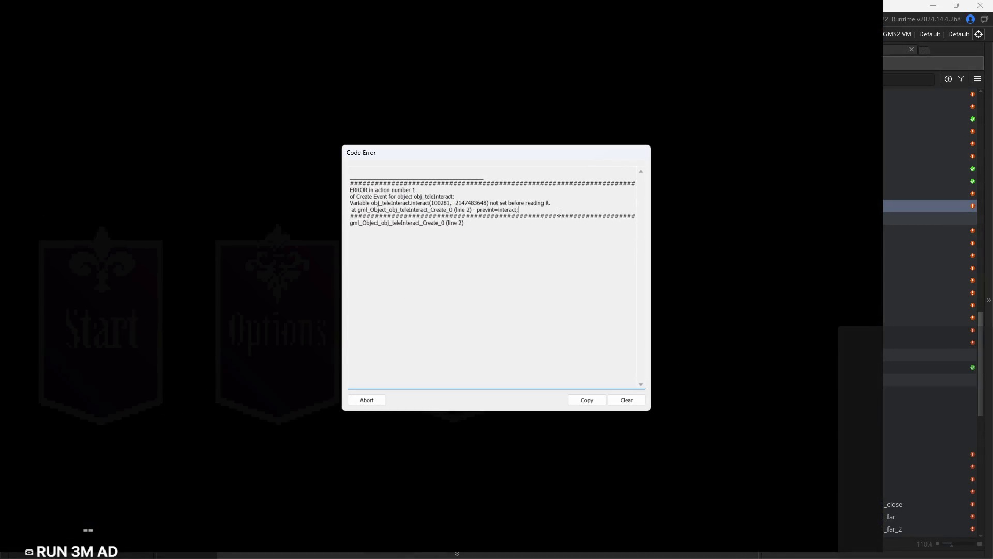
pyautogui.click(374, 399)
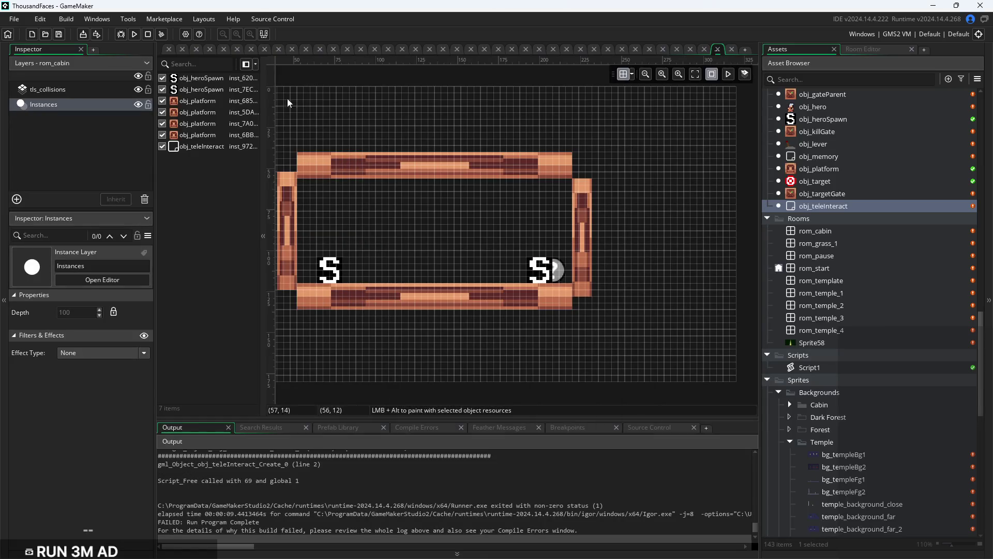
# Bring up the spr_platform sprite editor and check its workspace tab options
pyautogui.click(165, 49)
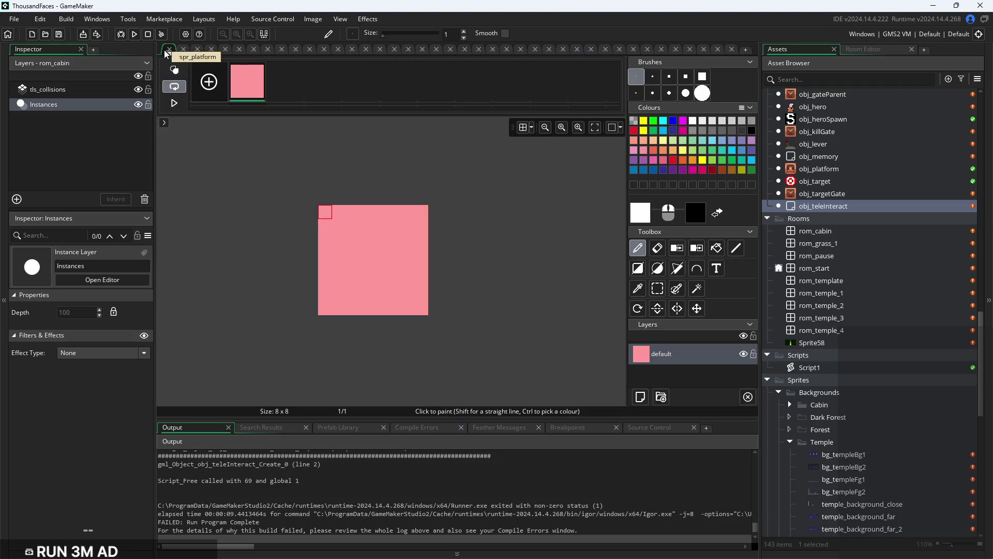
pyautogui.click(859, 49)
pyautogui.click(791, 47)
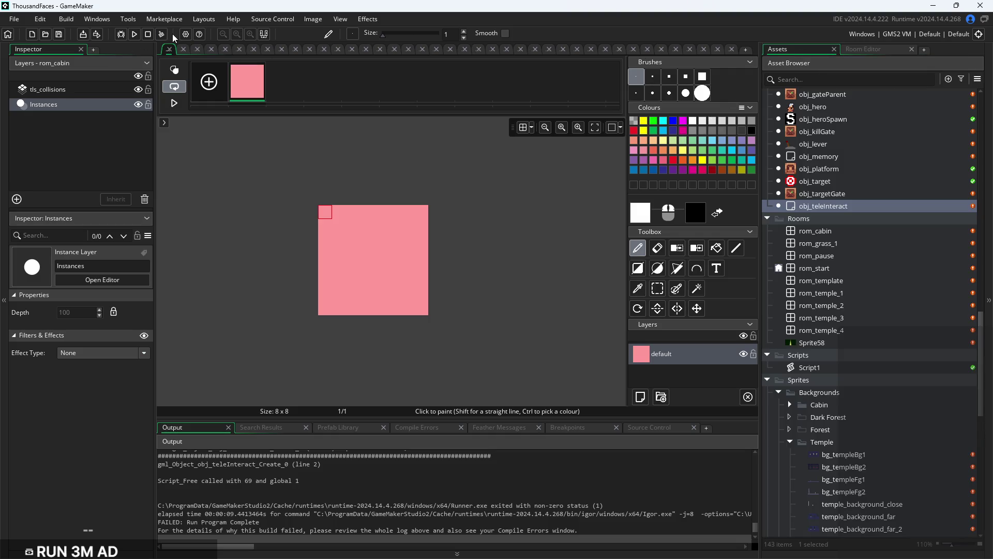
pyautogui.rightClick(165, 51)
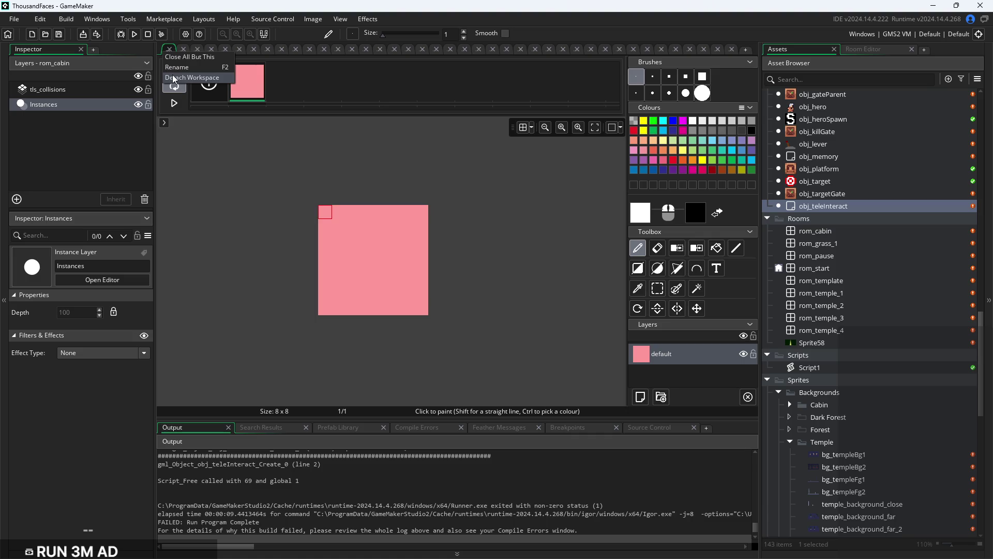
pyautogui.click(199, 139)
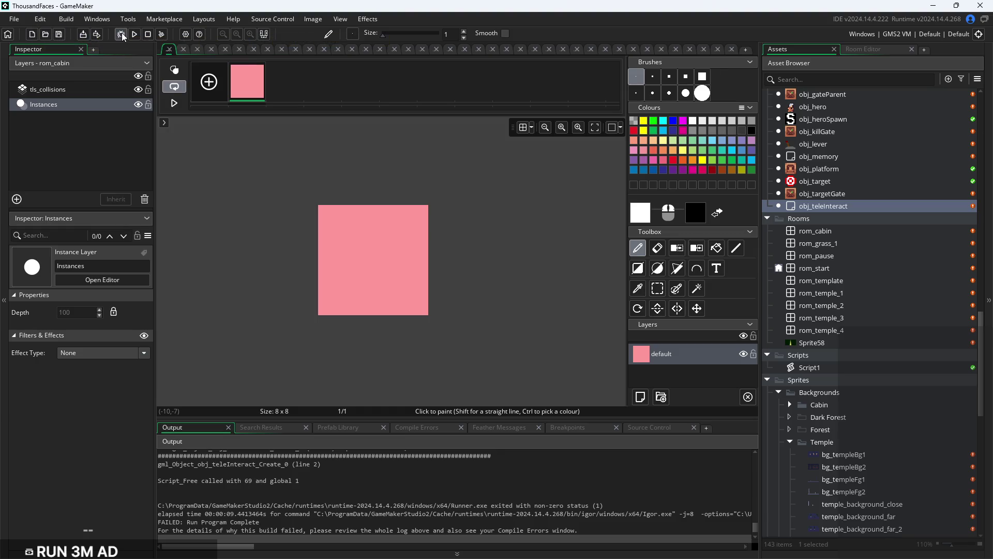
# Browse the Windows, Tools and Help menus and Recent Windows, then close the spr_platform tab
pyautogui.click(104, 23)
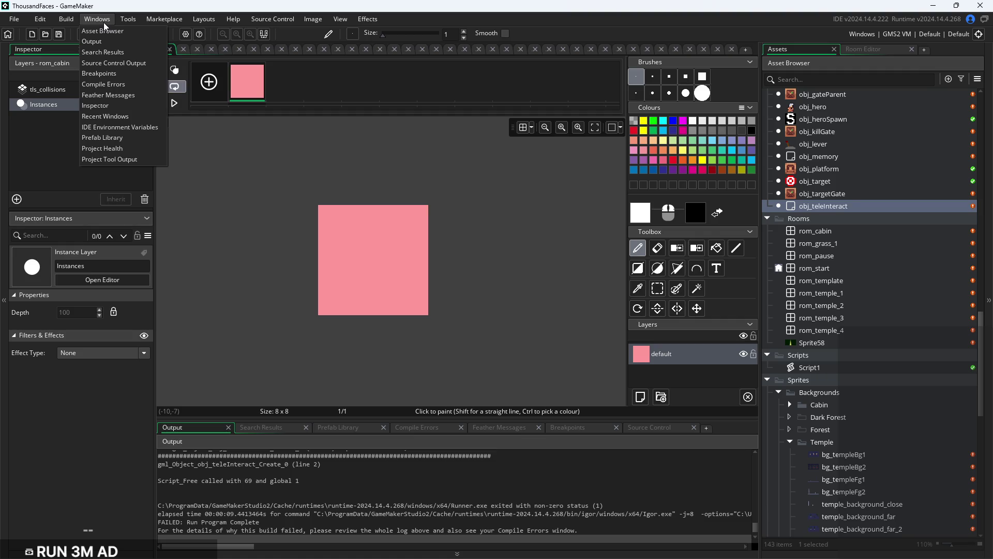
pyautogui.moveTo(132, 24)
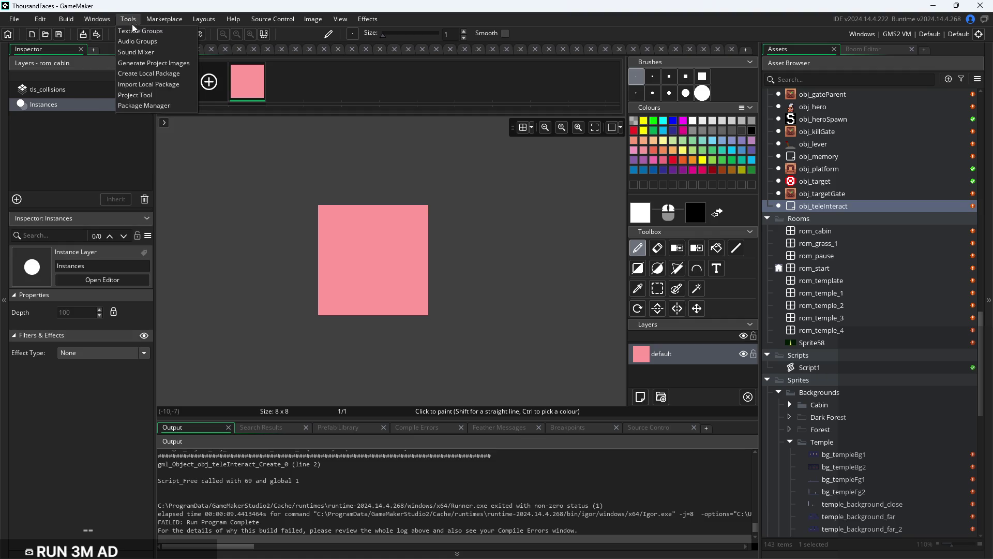
pyautogui.moveTo(224, 26)
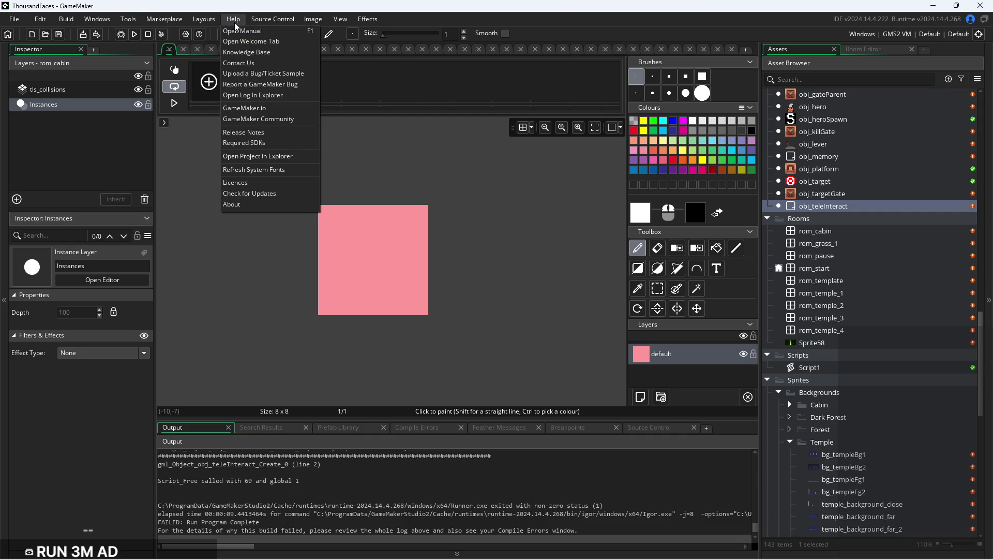
pyautogui.moveTo(252, 20)
pyautogui.moveTo(312, 24)
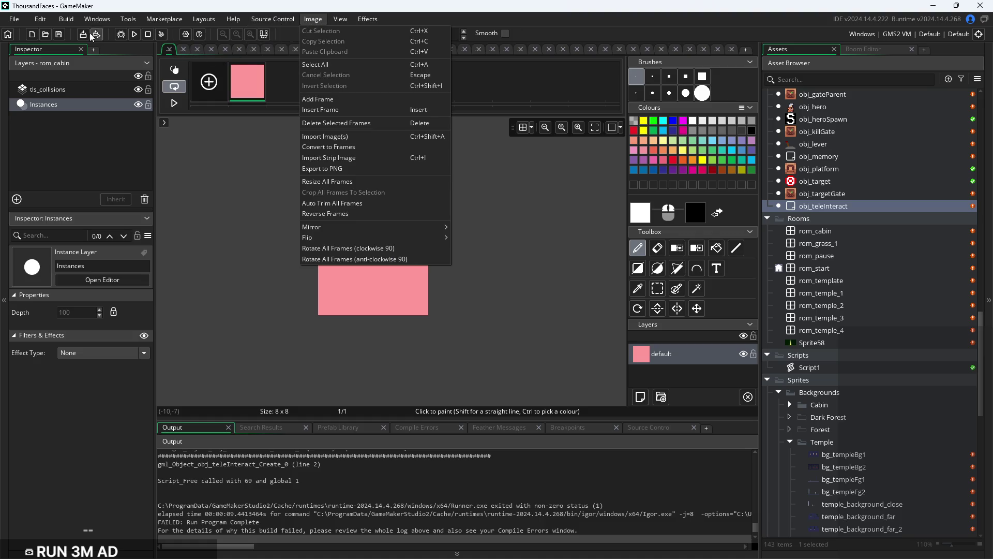
pyautogui.moveTo(13, 21)
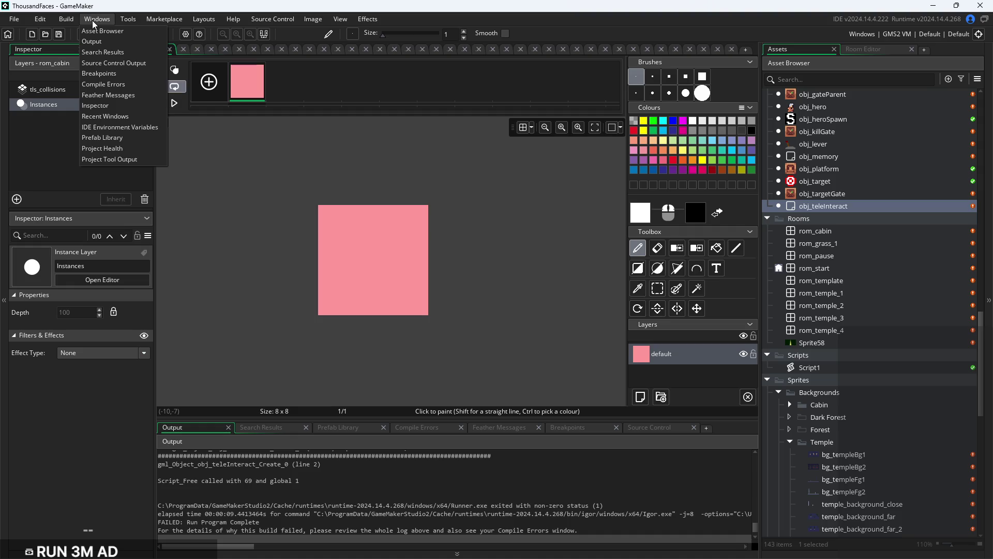
pyautogui.click(114, 116)
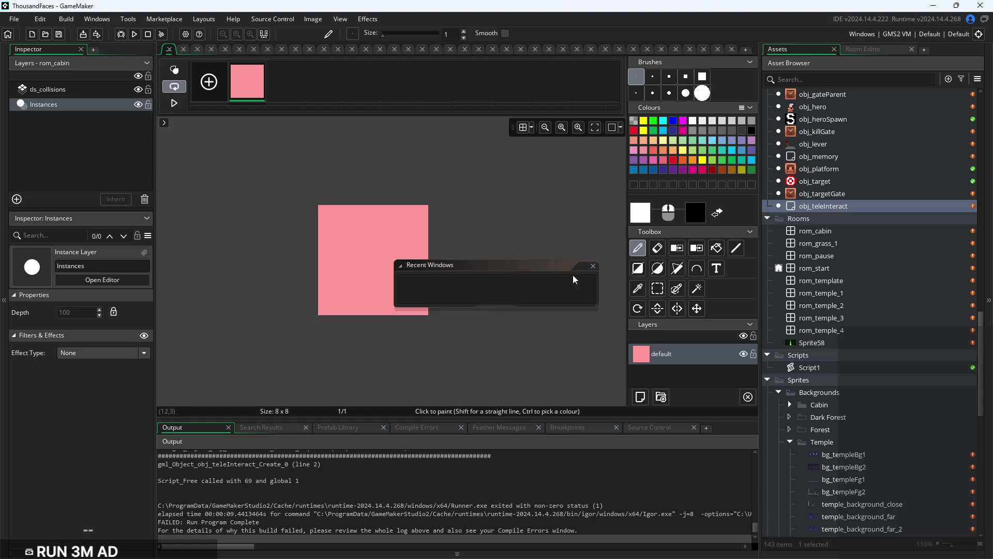
pyautogui.click(593, 265)
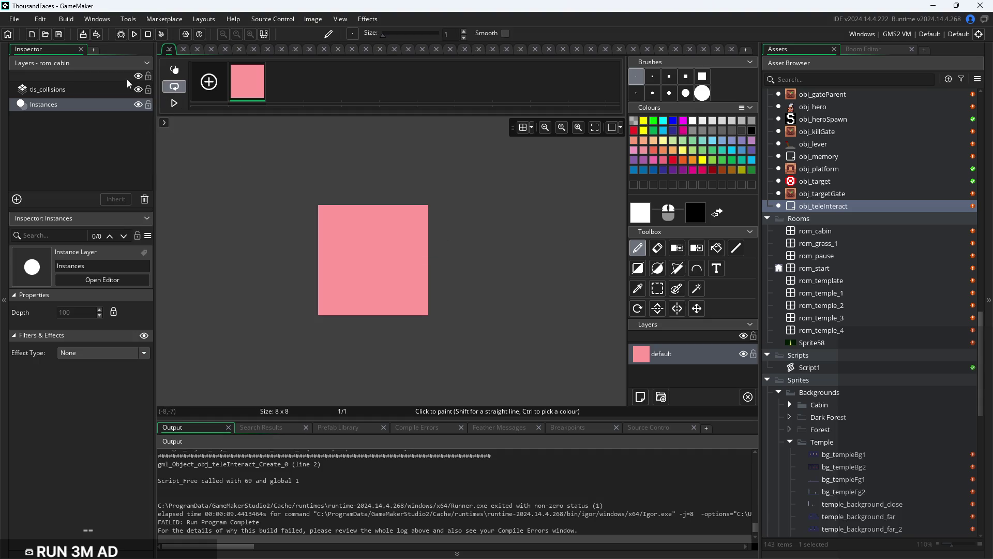
pyautogui.click(167, 51)
pyautogui.click(169, 48)
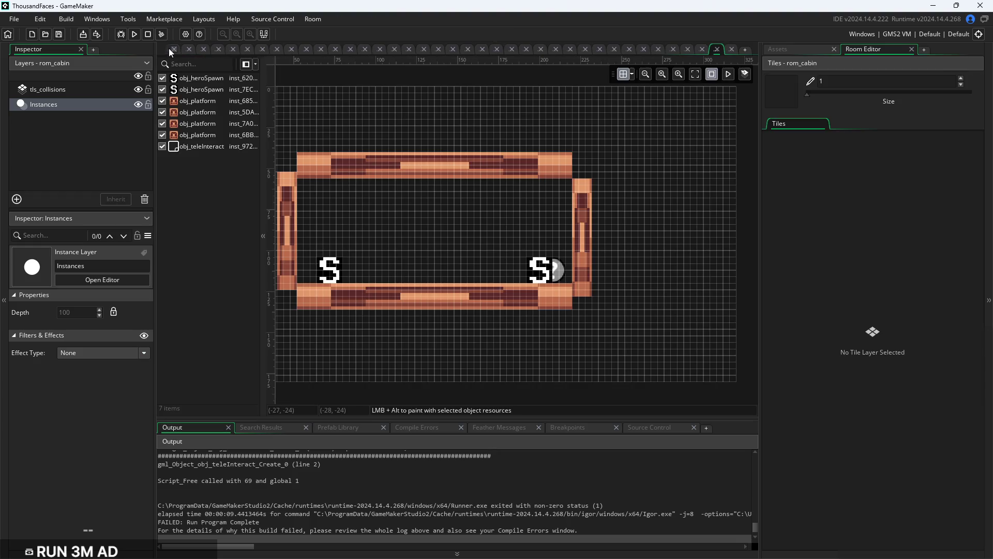
# Close the first batch of leftover editor tabs
pyautogui.click(169, 49)
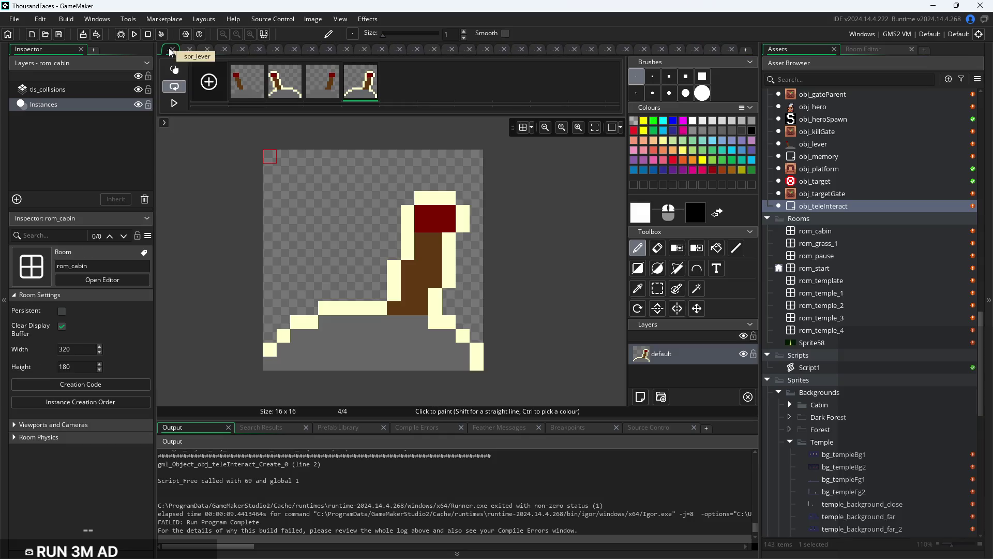
pyautogui.click(169, 48)
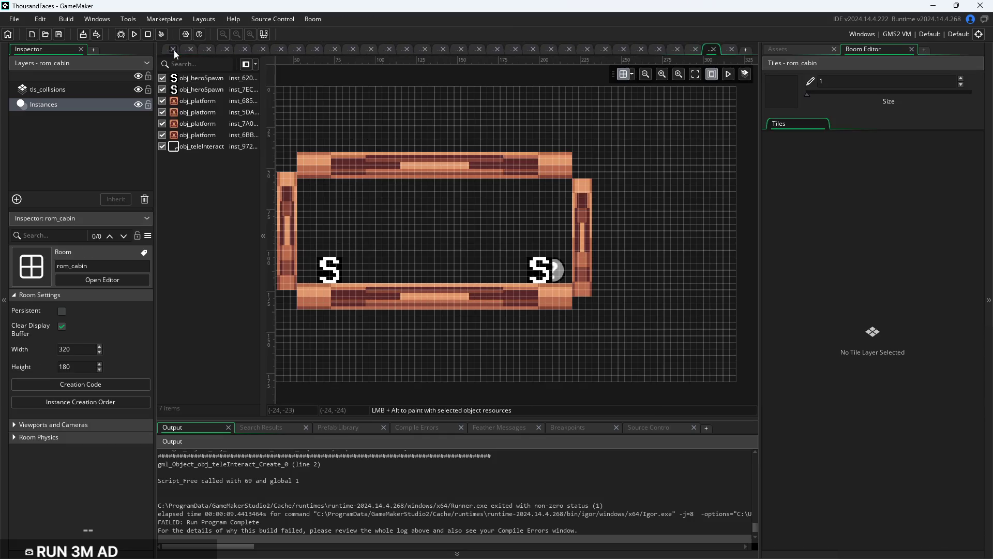
pyautogui.click(174, 51)
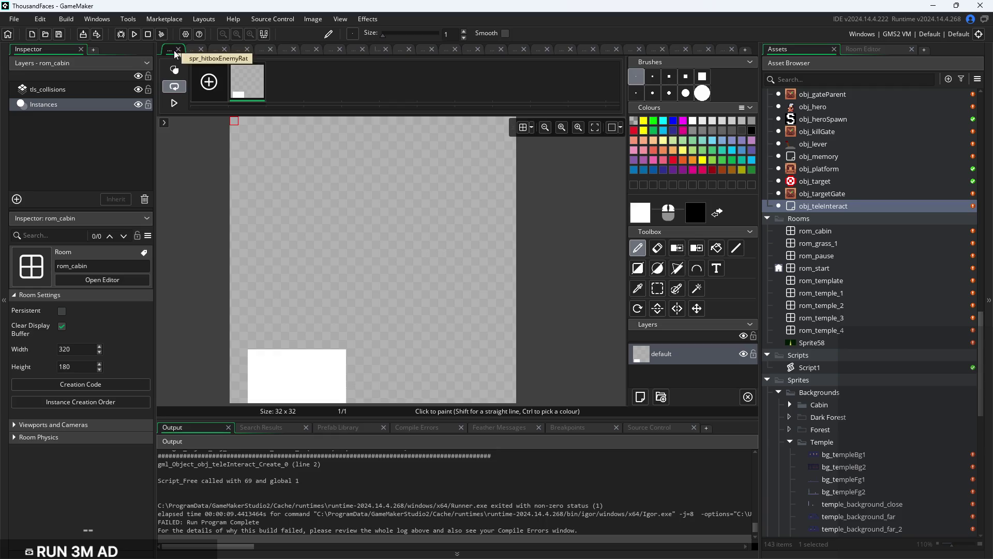
pyautogui.click(180, 50)
pyautogui.click(181, 49)
pyautogui.click(184, 50)
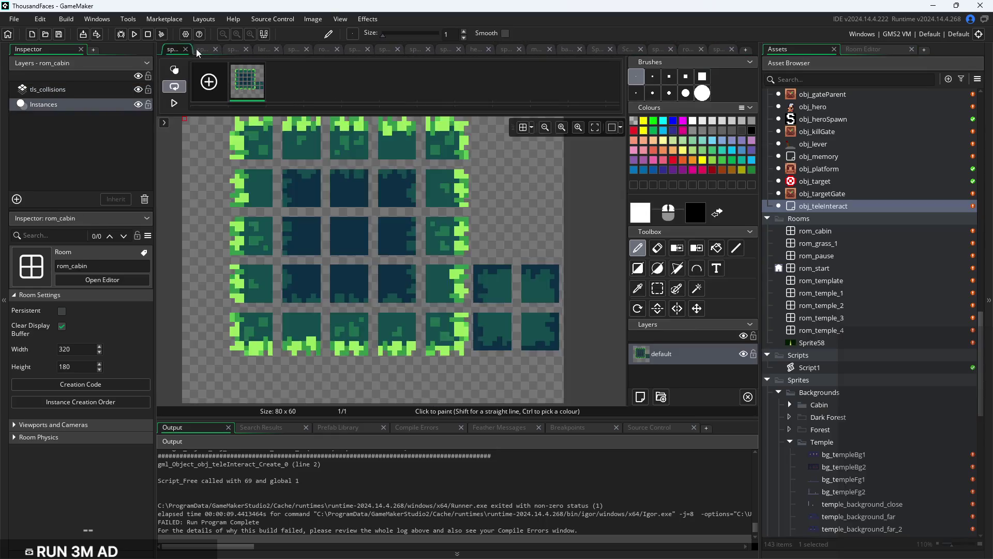
pyautogui.click(186, 50)
pyautogui.click(185, 49)
pyautogui.click(186, 48)
pyautogui.click(185, 49)
# Close the remaining sprite and room tabs, including the arrow sprite's, and start Workspace 1
pyautogui.click(197, 48)
pyautogui.click(200, 48)
pyautogui.click(207, 48)
pyautogui.click(213, 47)
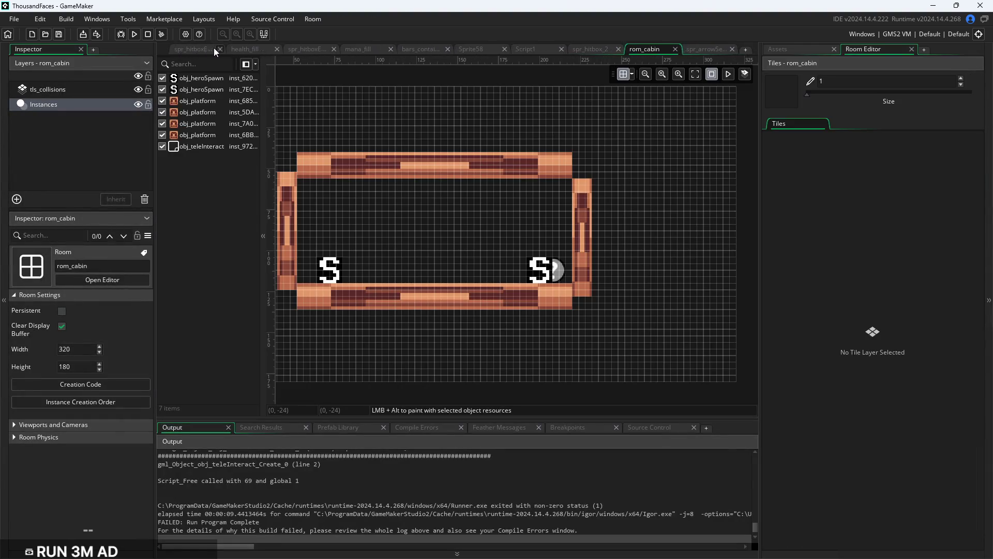
pyautogui.click(213, 48)
pyautogui.click(228, 48)
pyautogui.click(218, 48)
pyautogui.click(218, 48)
pyautogui.click(218, 47)
pyautogui.click(219, 48)
pyautogui.click(218, 47)
pyautogui.click(219, 47)
pyautogui.click(218, 47)
pyautogui.click(274, 51)
pyautogui.click(278, 52)
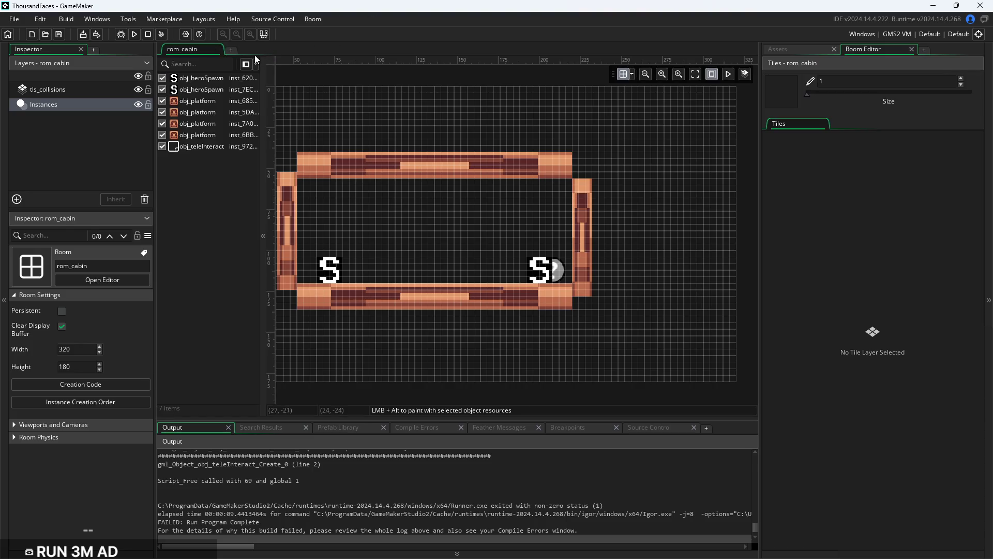
pyautogui.click(232, 48)
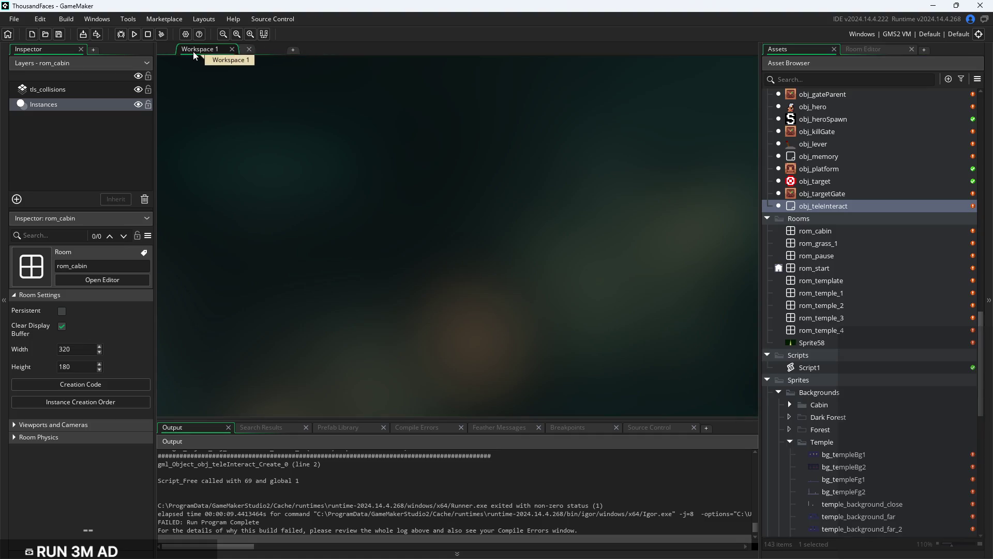
# Open obj_teleInteract from the Asset Browser and show its Create event code
pyautogui.doubleClick(904, 214)
pyautogui.doubleClick(902, 217)
pyautogui.doubleClick(903, 213)
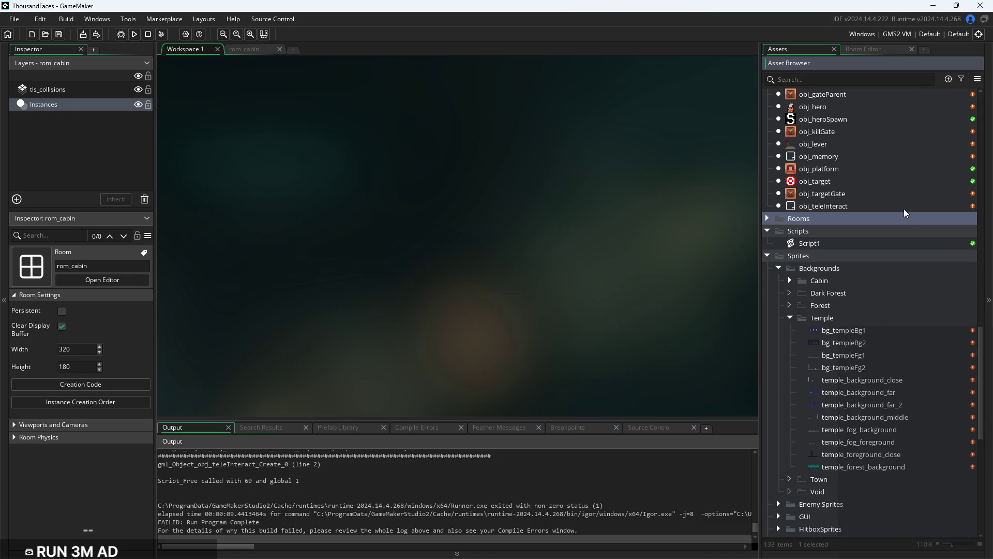
pyautogui.doubleClick(905, 221)
pyautogui.doubleClick(899, 211)
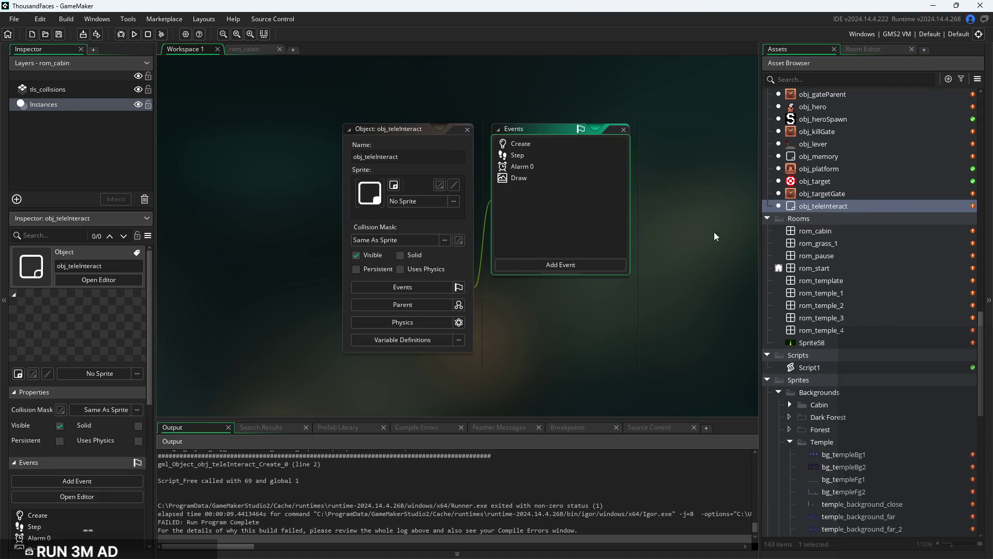
pyautogui.doubleClick(565, 181)
pyautogui.doubleClick(560, 167)
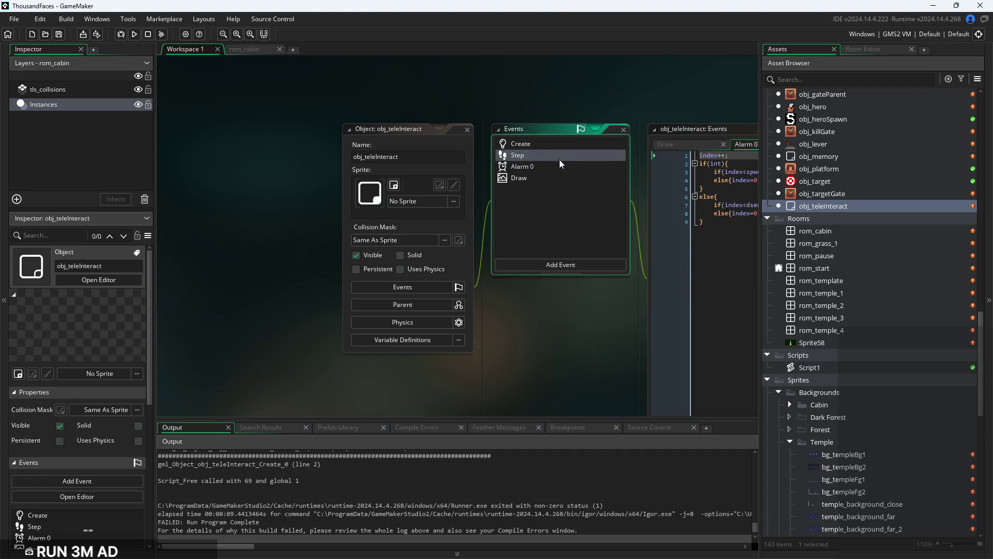
pyautogui.doubleClick(560, 157)
pyautogui.doubleClick(560, 147)
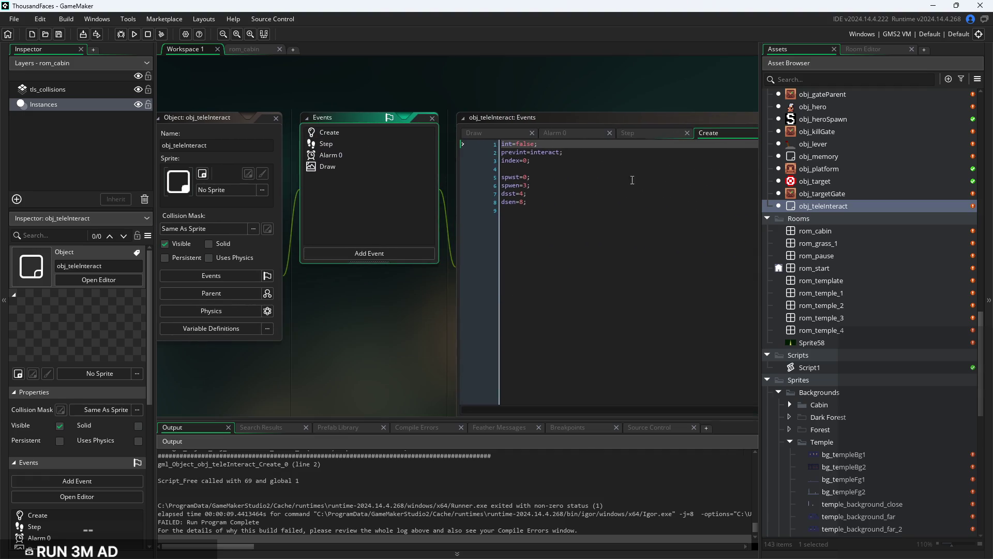
# Edit the Create code so it sets prevint=int;
pyautogui.click(590, 161)
pyautogui.scroll(3, 590, 161)
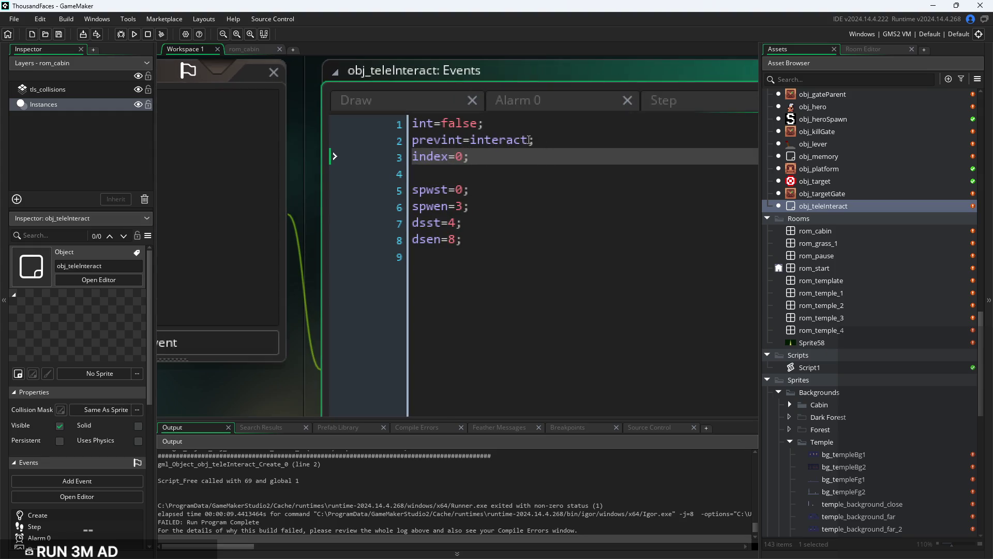
pyautogui.moveTo(528, 140); pyautogui.dragTo(514, 146)
pyautogui.press('BackSpace')
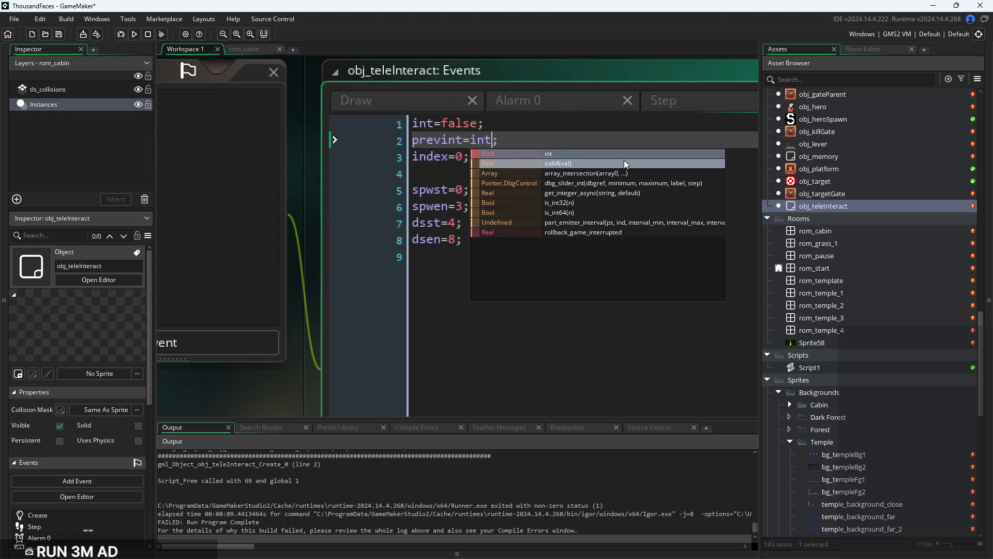
# Shorten the interact variable to int in the Step event code
pyautogui.click(595, 97)
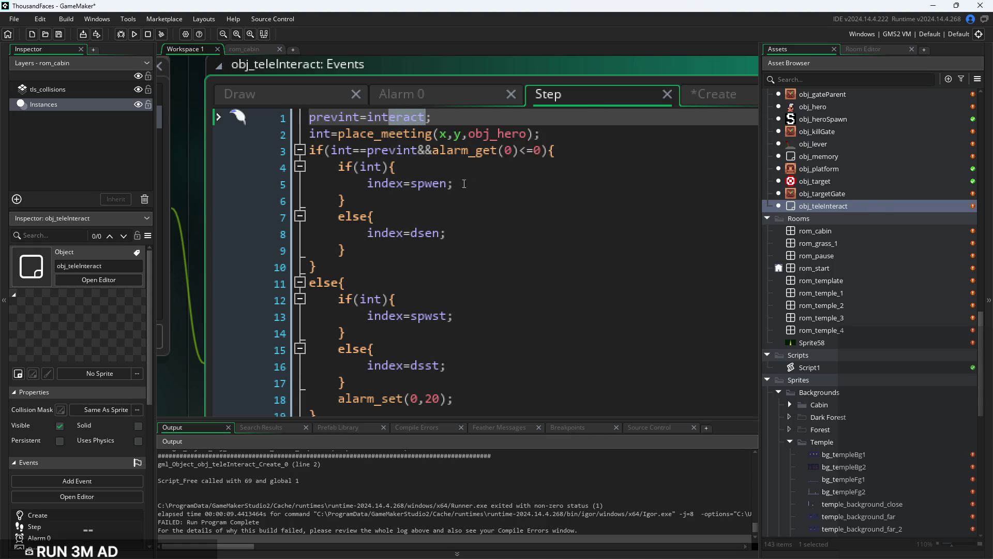
pyautogui.click(505, 174)
pyautogui.press('BackSpace')
pyautogui.scroll(-5, 505, 177)
pyautogui.scroll(4, 507, 186)
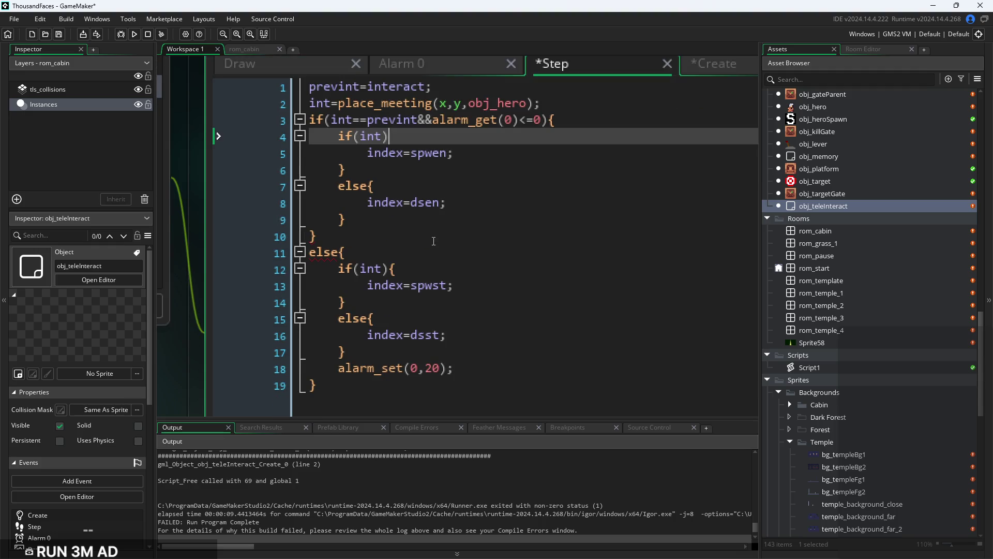
pyautogui.click(398, 124)
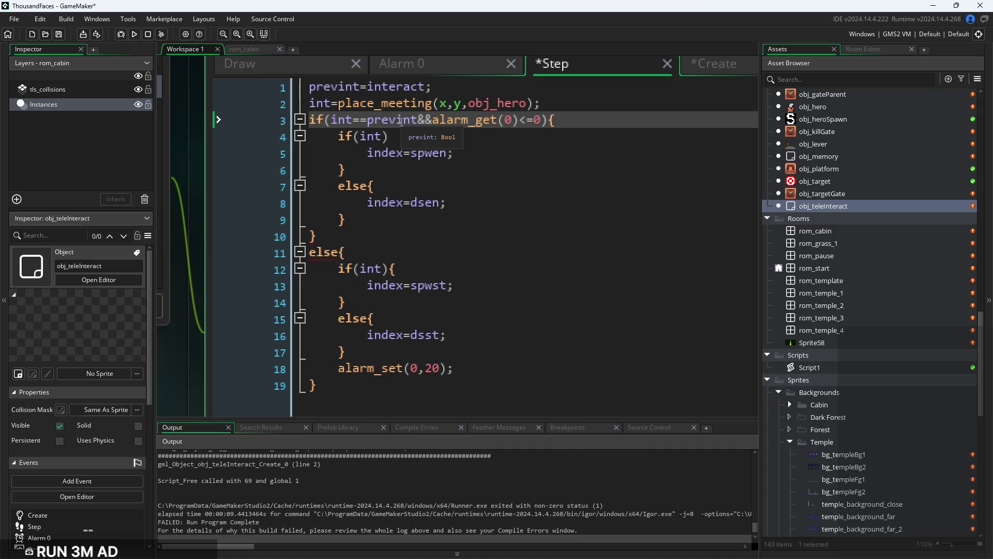
pyautogui.doubleClick(411, 87)
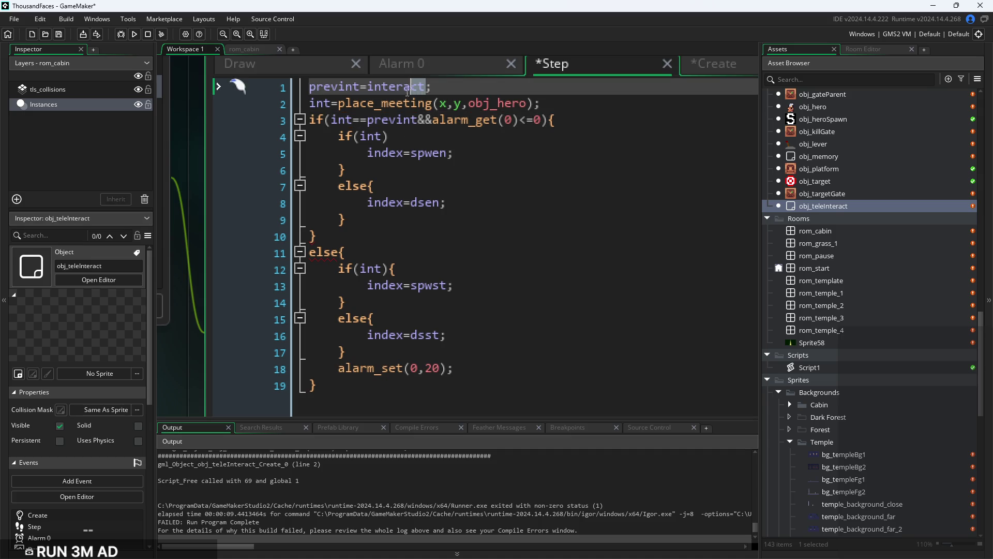
pyautogui.write('int')
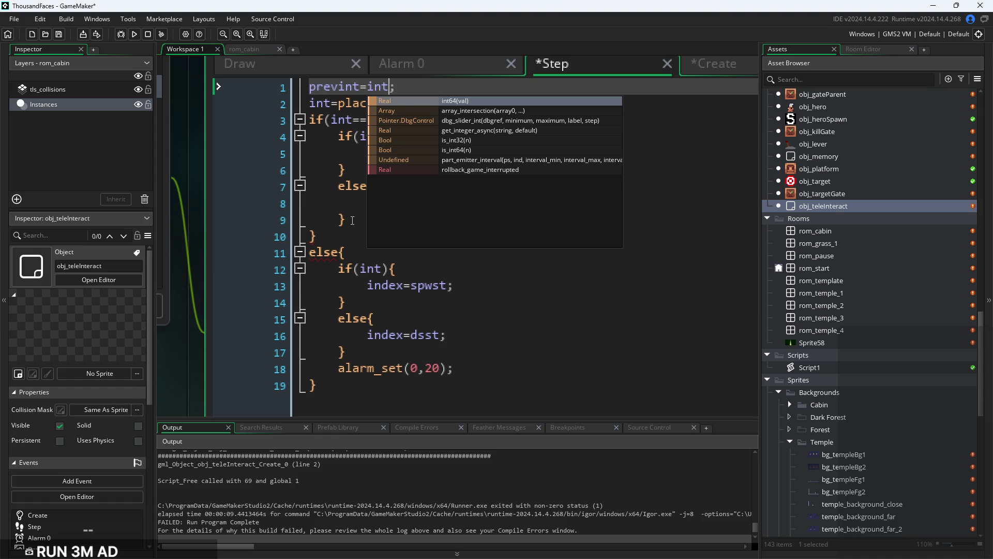
pyautogui.click(361, 219)
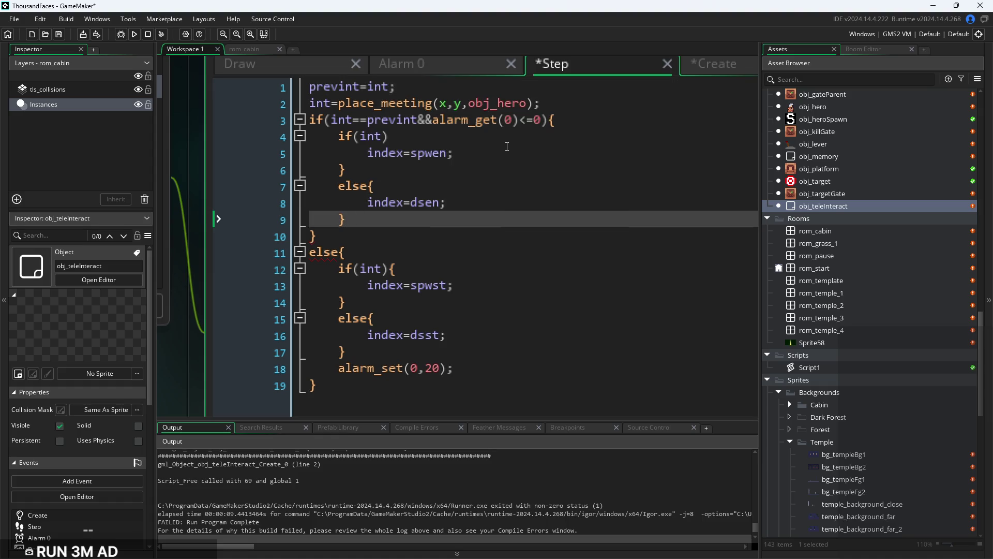
pyautogui.hotkey('ctrl', 'z')
pyautogui.hotkey('ctrl', 'z')
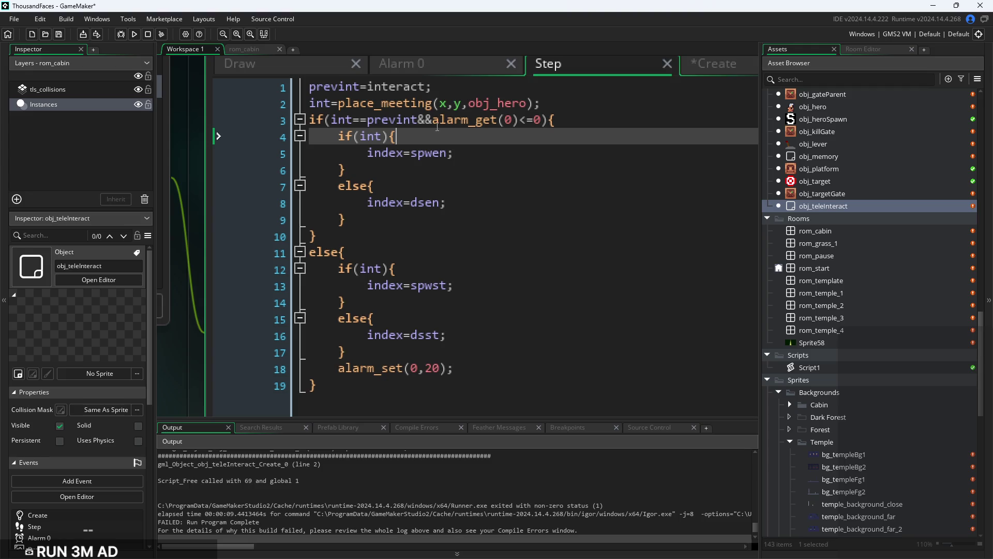
pyautogui.click(426, 87)
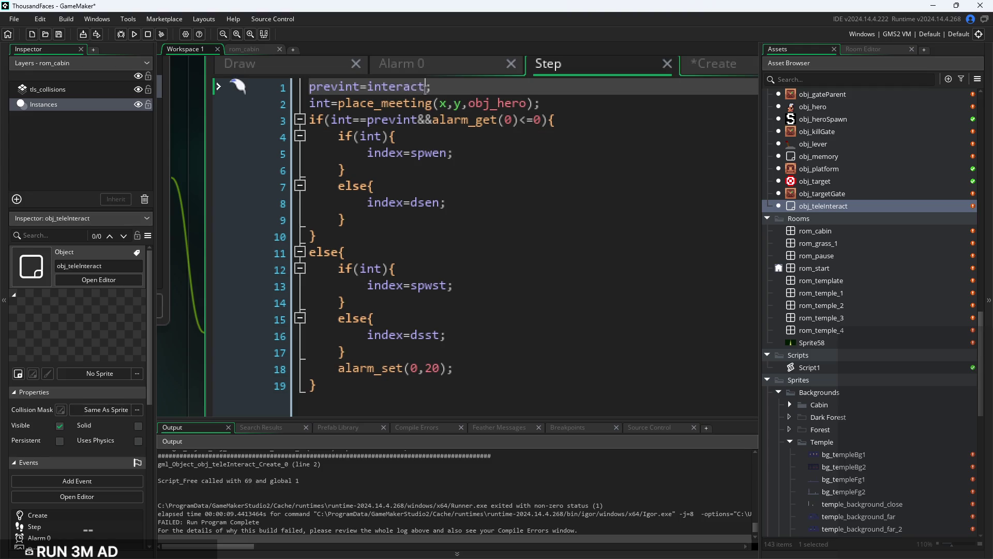
pyautogui.press('BackSpace')
pyautogui.press('BackSpace')
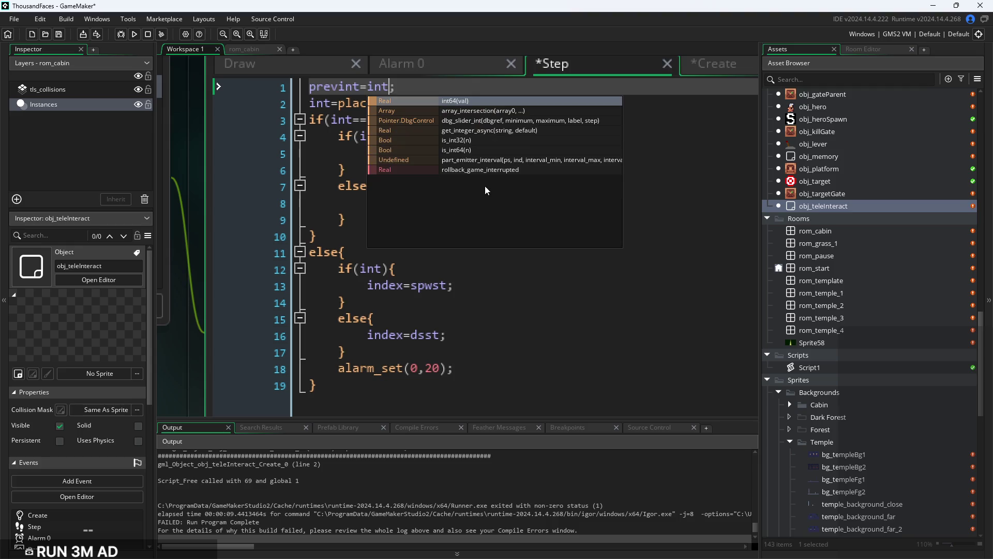
pyautogui.click(479, 273)
pyautogui.click(459, 212)
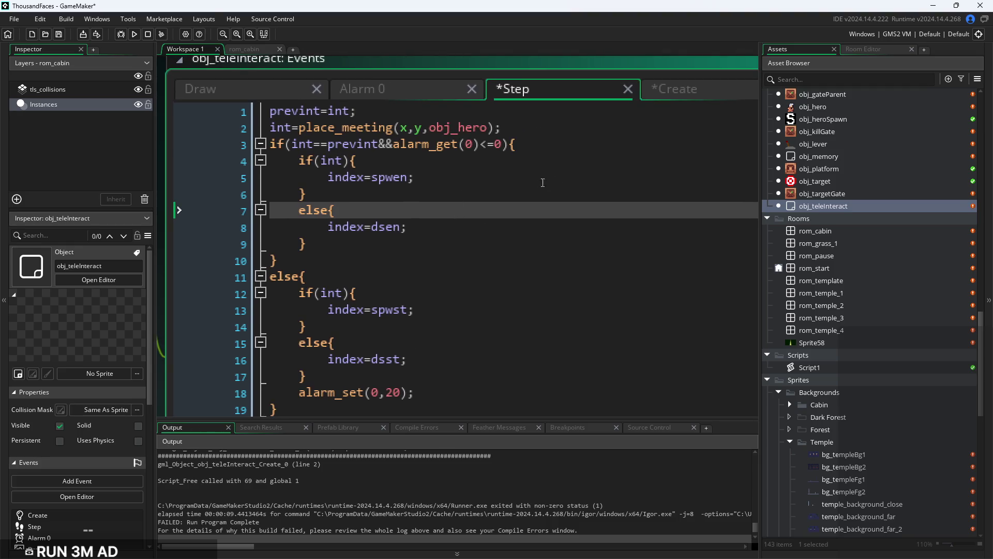
# Remove the if(int){ } wrapper in Draw so draw_sprite runs unconditionally
pyautogui.click(644, 100)
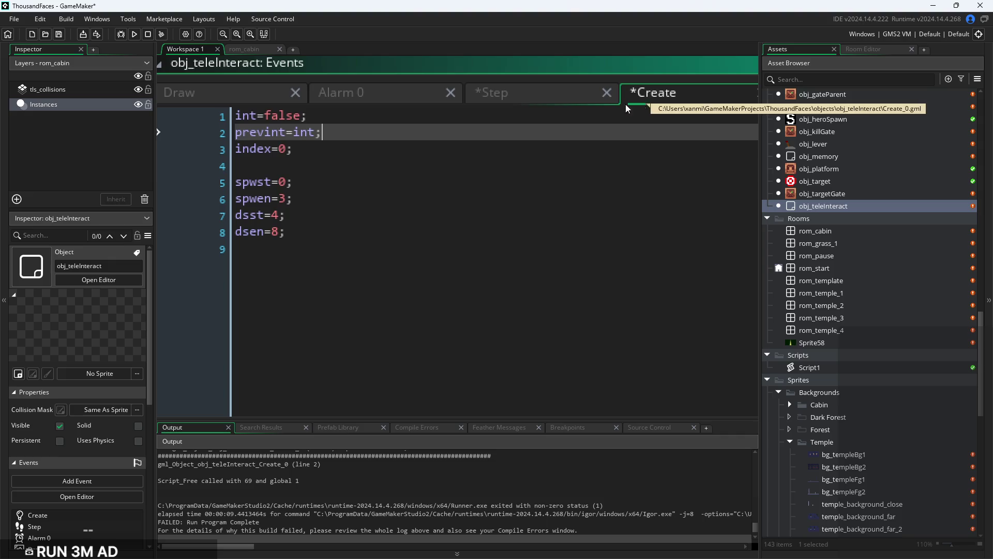
pyautogui.click(500, 93)
pyautogui.click(402, 100)
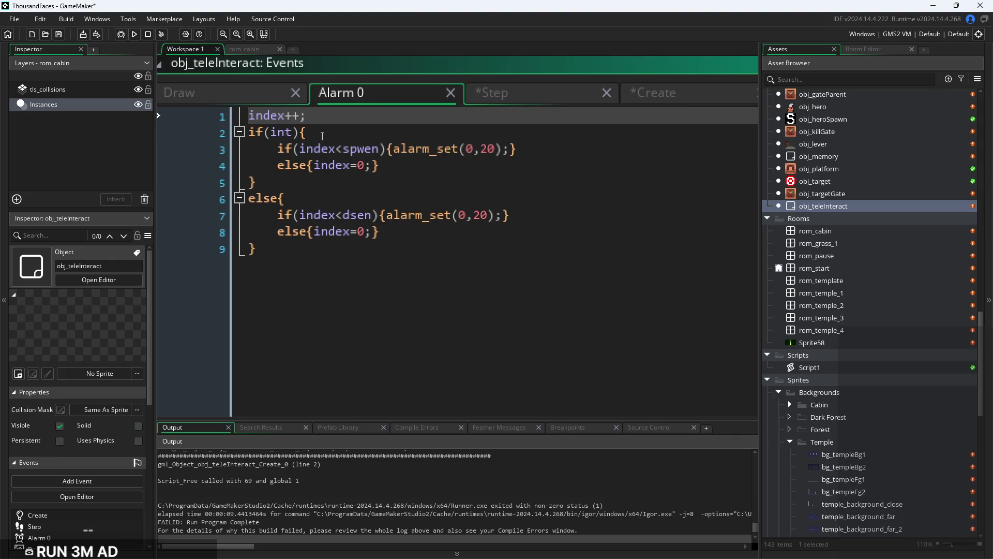
pyautogui.click(256, 91)
pyautogui.moveTo(326, 132)
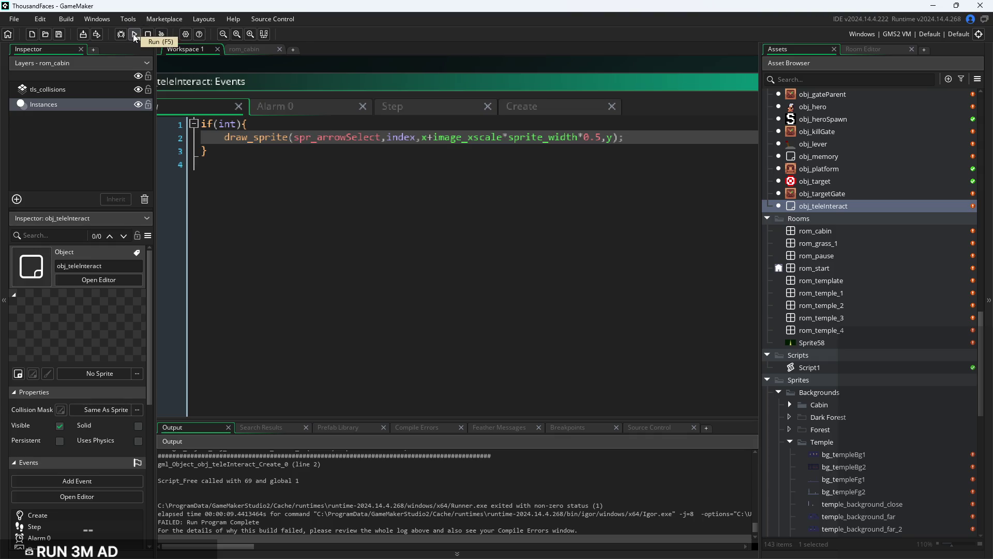
pyautogui.moveTo(249, 124); pyautogui.dragTo(201, 124)
pyautogui.press('BackSpace')
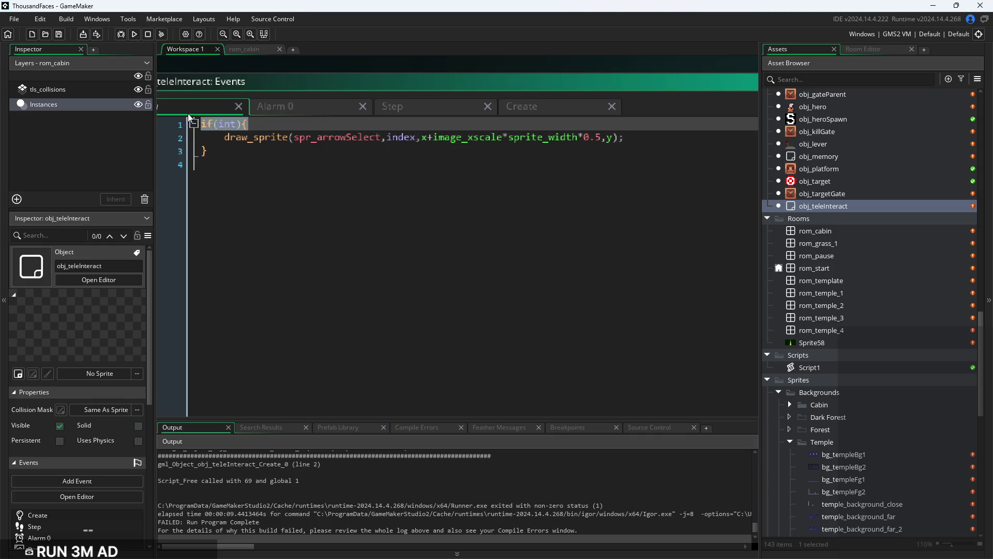
pyautogui.press('Delete')
pyautogui.press('Delete')
pyautogui.press('Down')
pyautogui.press('Delete')
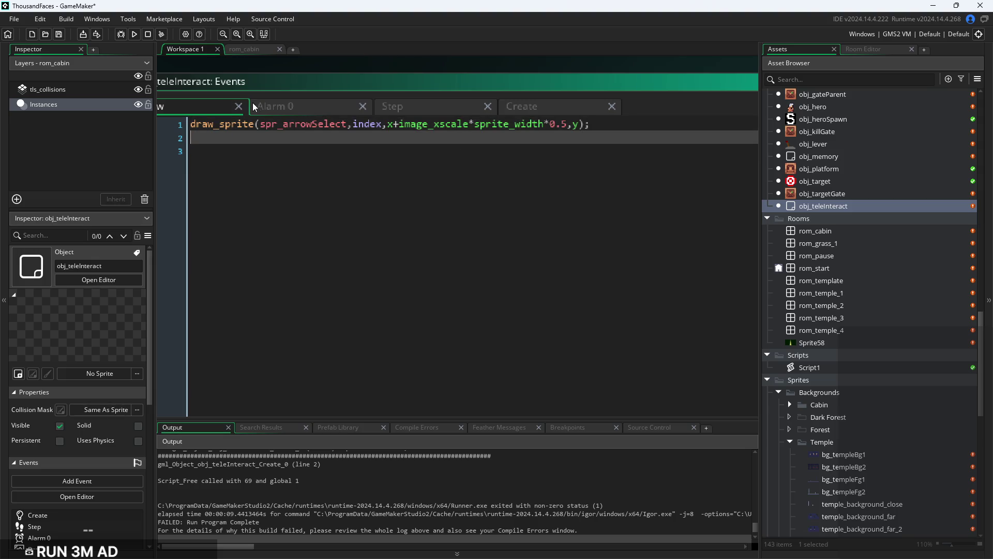
# Run the game, walk the character to the cabin door, then pause and exit to the IDE
pyautogui.click(134, 34)
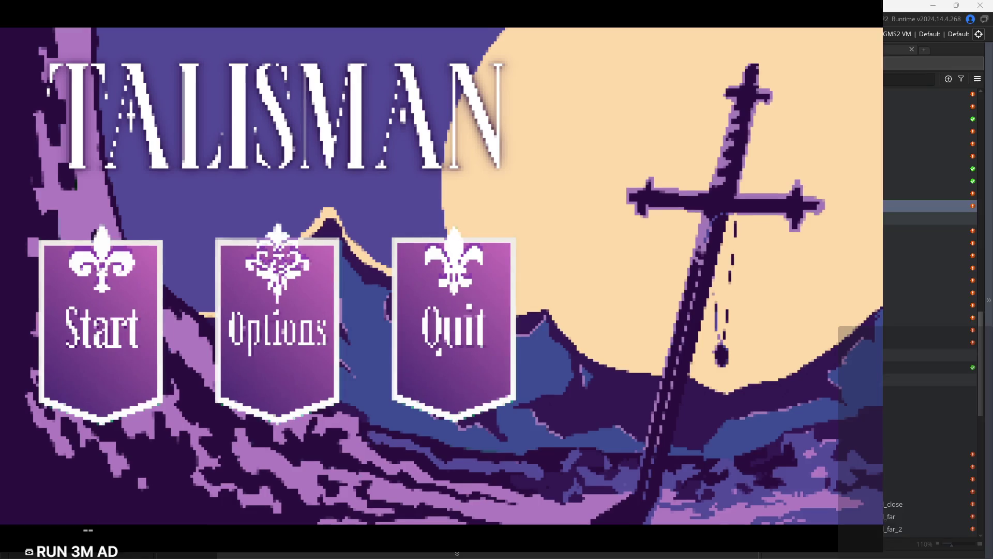
pyautogui.click(102, 362)
pyautogui.press('Right')
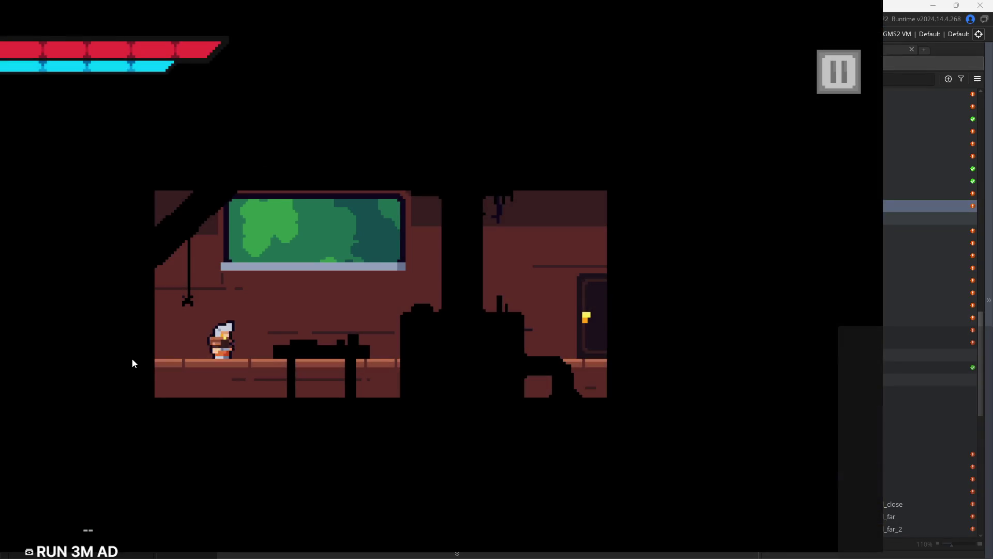
pyautogui.press('Left')
pyautogui.press('Right')
pyautogui.click(838, 77)
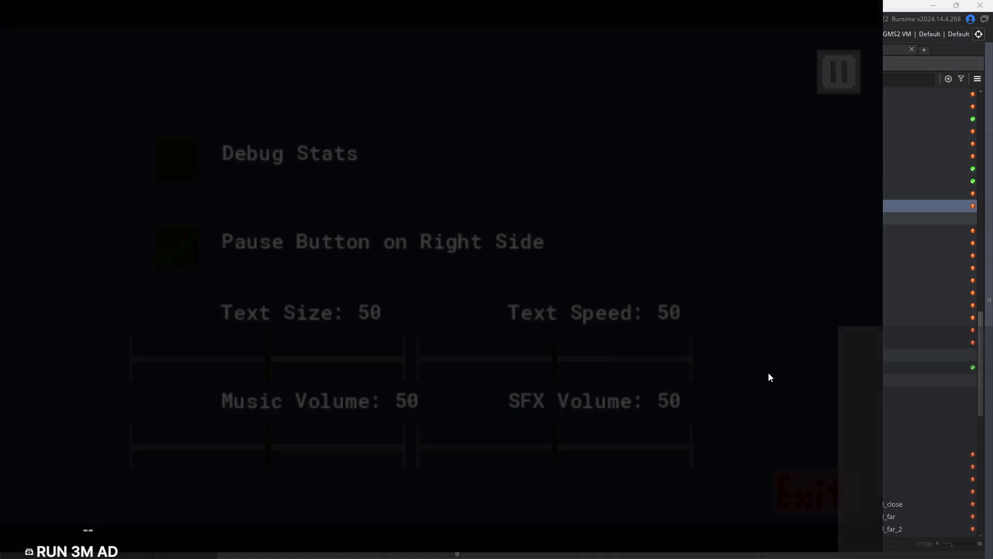
pyautogui.click(801, 492)
pyautogui.click(336, 151)
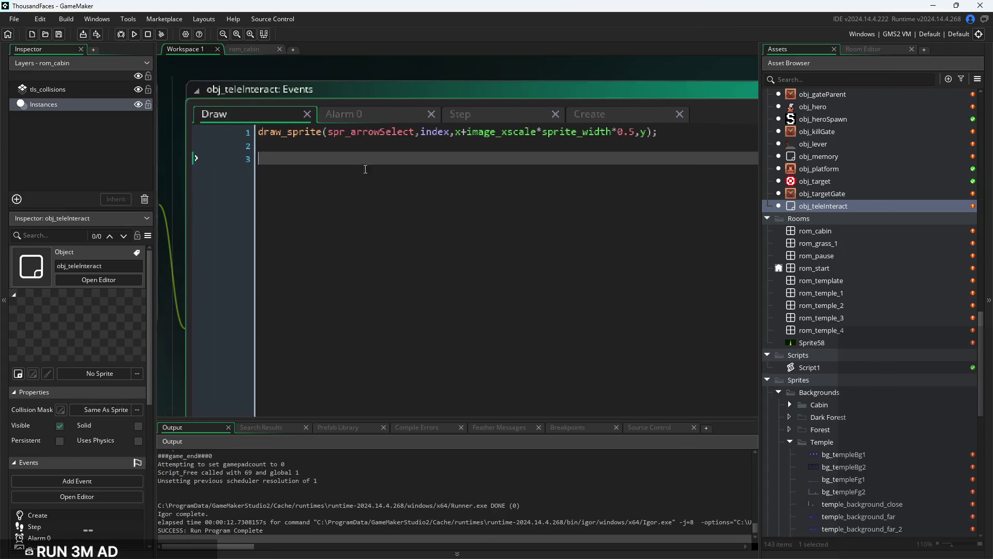
# Delete +image_xscale*sprite_width*0.5 so draw_sprite draws at plain x,y
pyautogui.click(290, 137)
pyautogui.click(631, 158)
pyautogui.scroll(2, 537, 193)
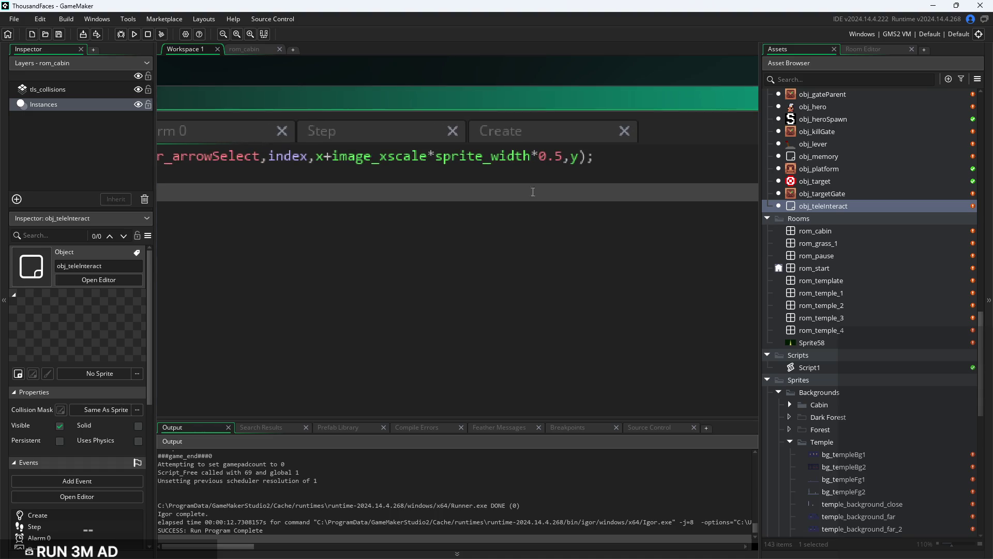
pyautogui.moveTo(324, 156); pyautogui.dragTo(522, 164)
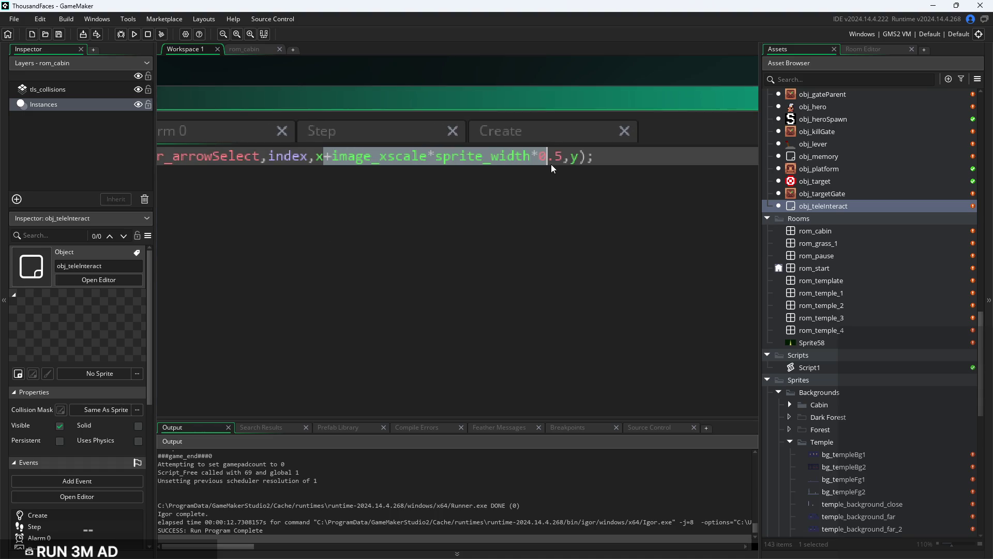
pyautogui.press('BackSpace')
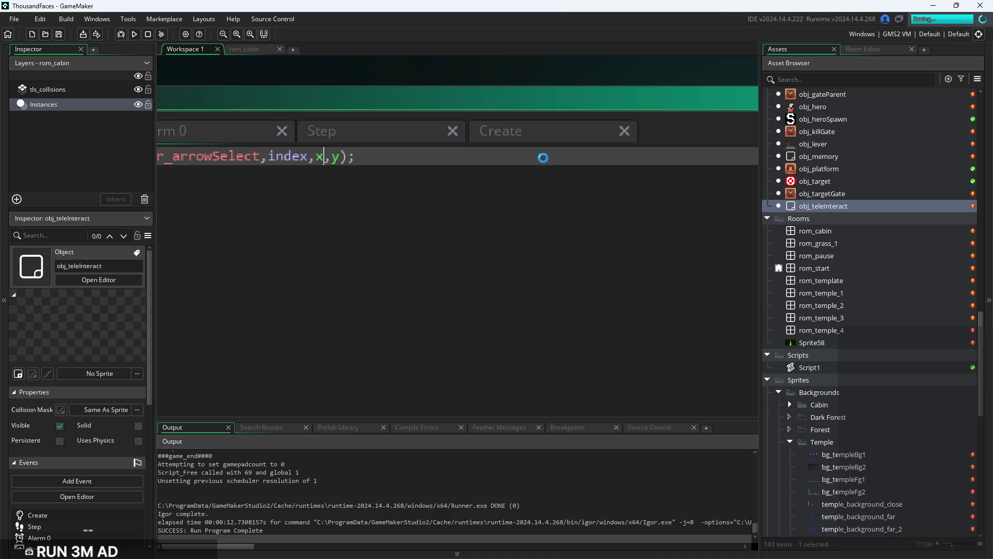
# Run the game, walk to the cabin door, press Up to interact, then exit
pyautogui.click(139, 35)
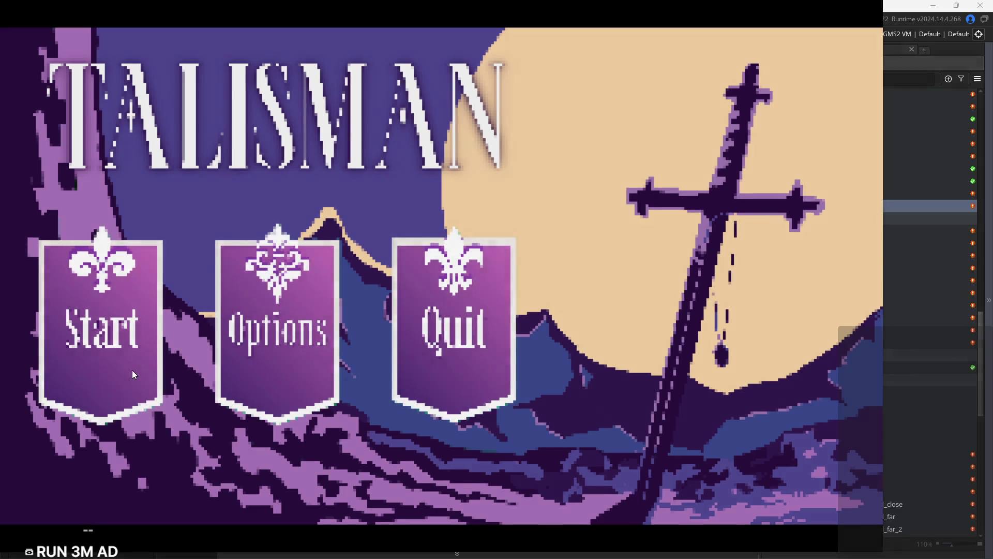
pyautogui.click(132, 370)
pyautogui.press('Right')
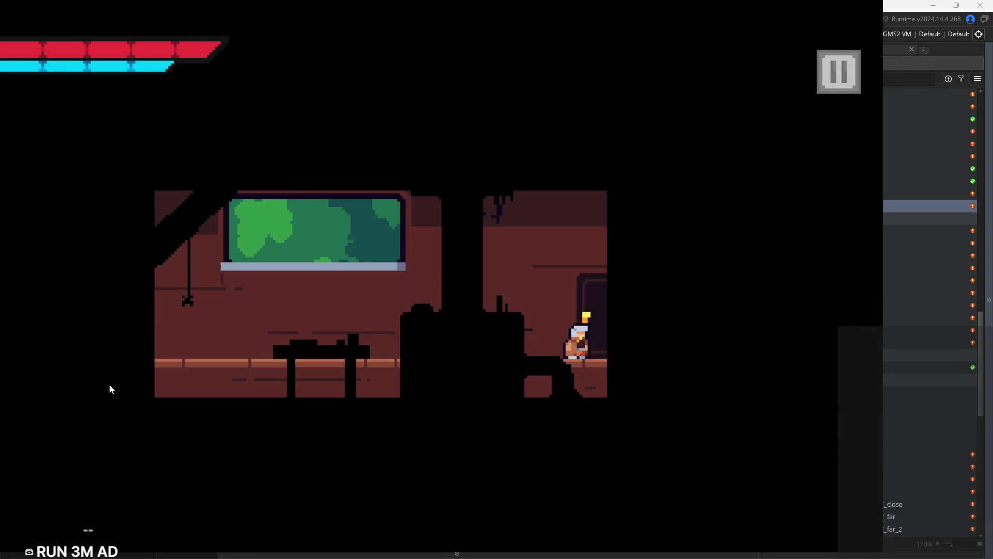
pyautogui.press('Up')
pyautogui.click(794, 489)
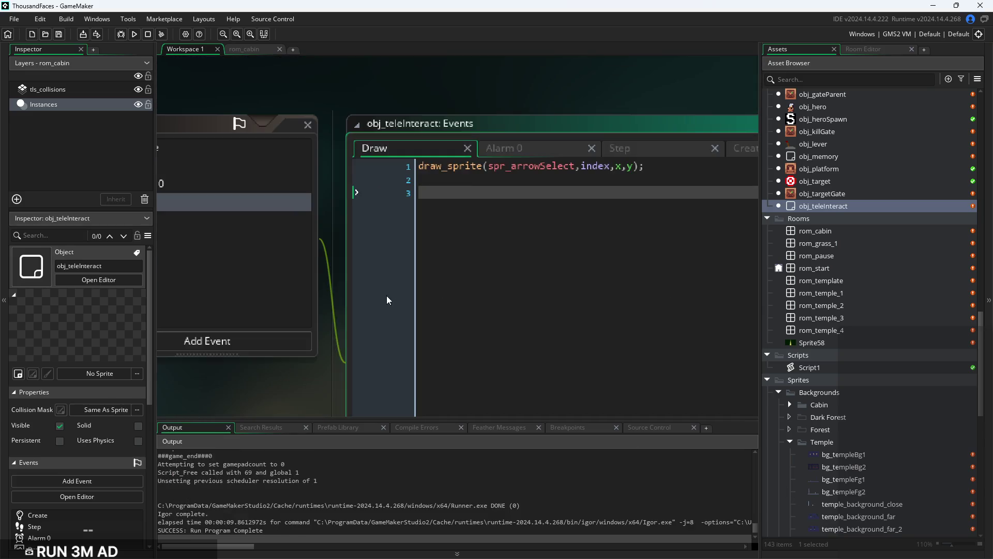
# Toggle Visible off and on, then shift the object editor into view
pyautogui.scroll(-1, 241, 290)
pyautogui.click(175, 295)
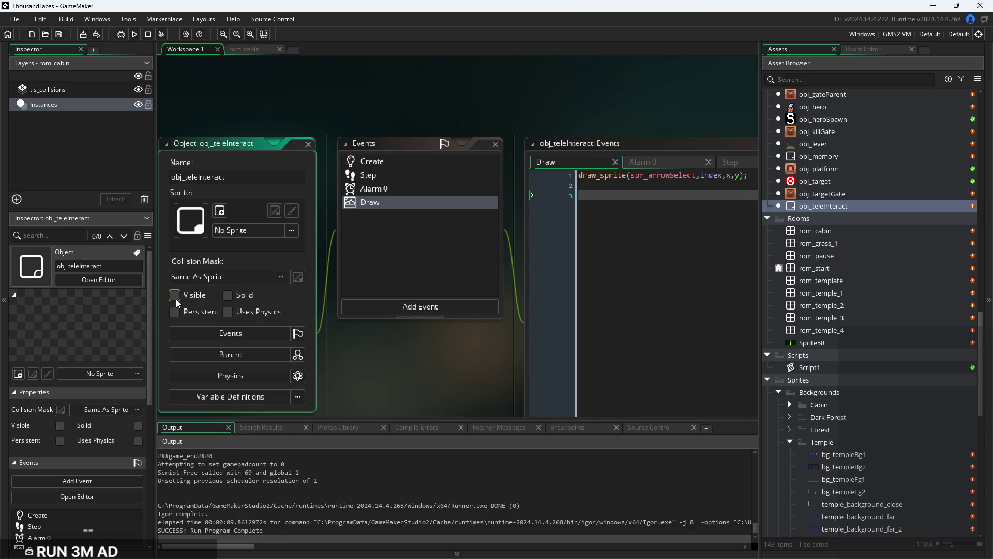
pyautogui.click(175, 295)
pyautogui.moveTo(452, 370)
pyautogui.mouseDown()
pyautogui.moveTo(294, 346)
pyautogui.moveTo(591, 329)
pyautogui.mouseUp()
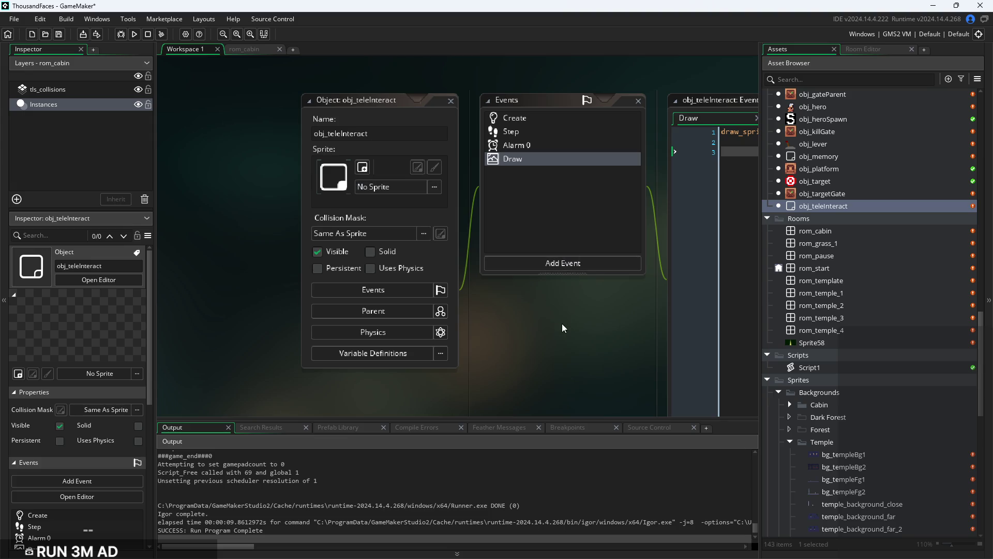
pyautogui.moveTo(594, 336); pyautogui.dragTo(188, 324)
# Set obj_teleInteract's collision mask to spr_platform
pyautogui.click(277, 231)
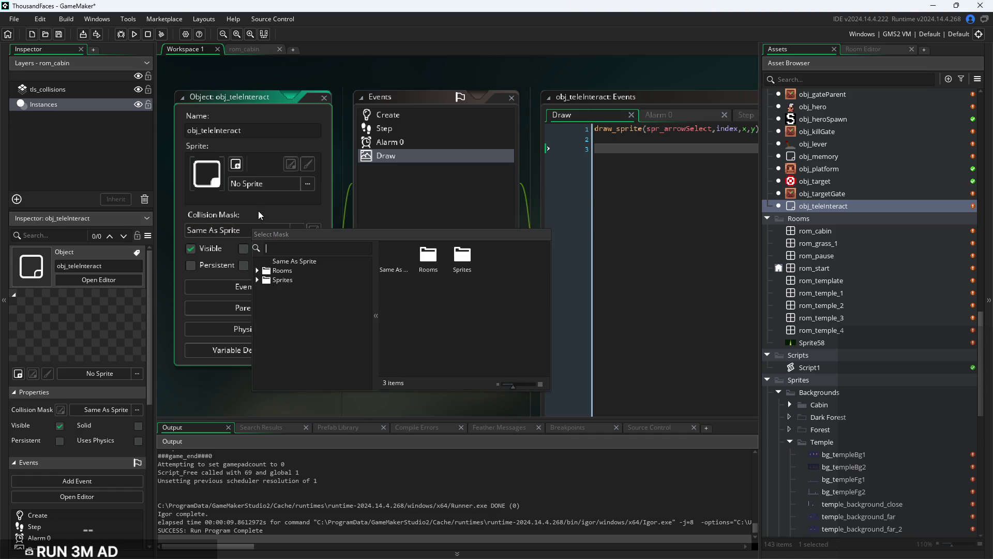
pyautogui.click(257, 280)
pyautogui.click(257, 280)
pyautogui.click(392, 413)
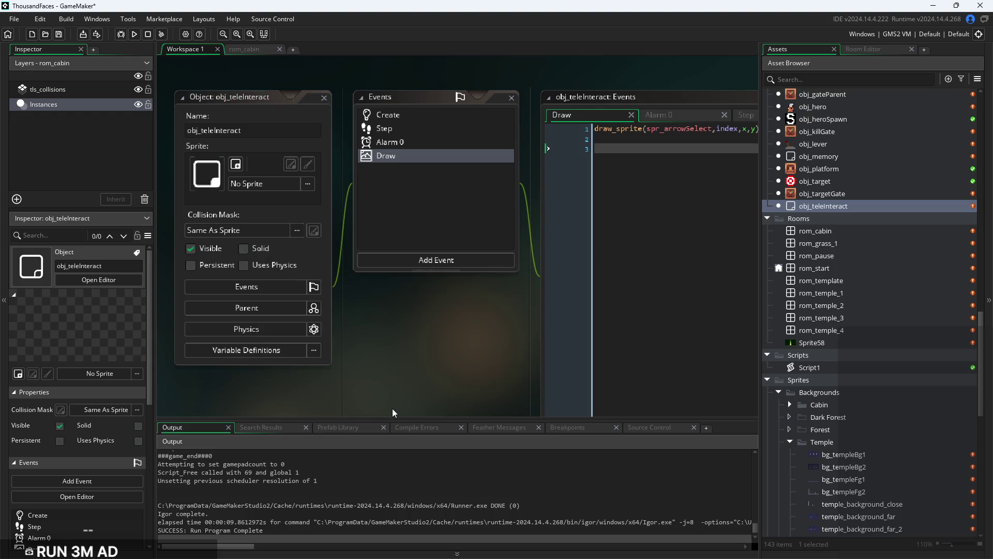
pyautogui.click(228, 230)
pyautogui.click(226, 280)
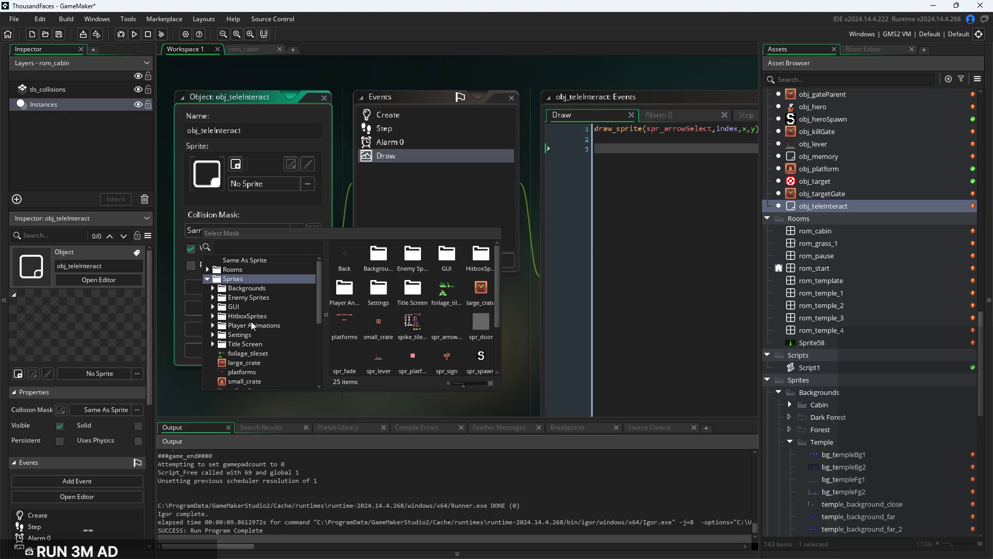
pyautogui.scroll(-3, 250, 323)
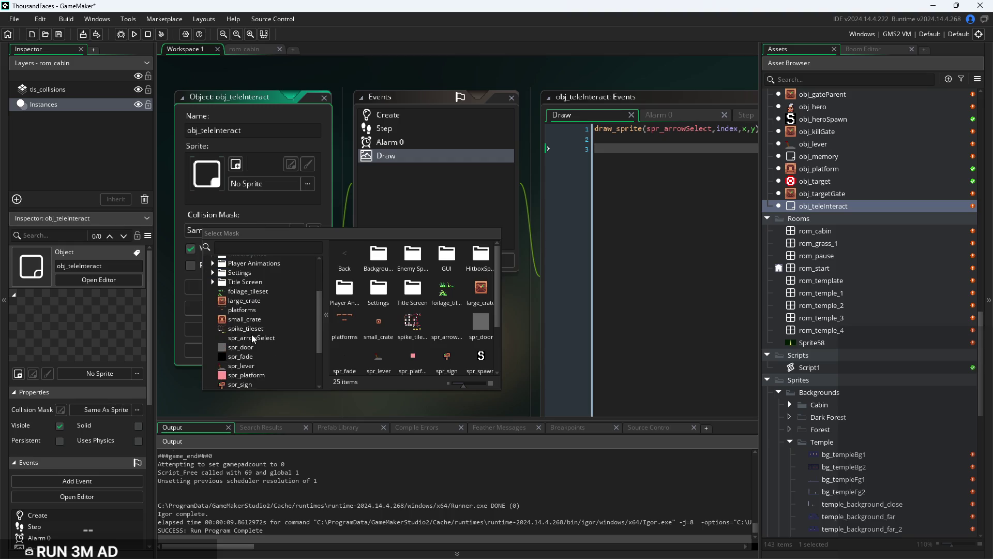
pyautogui.click(247, 375)
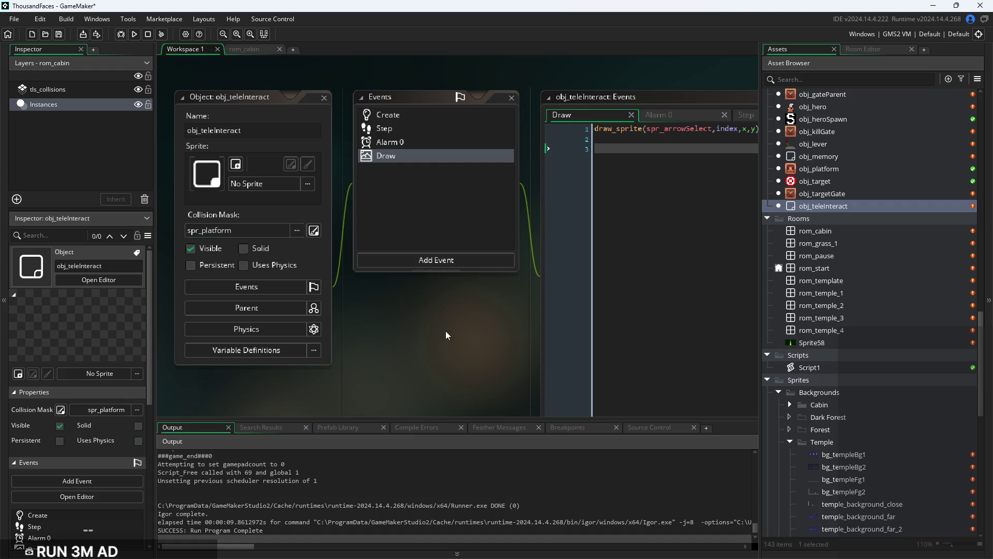
pyautogui.moveTo(445, 330); pyautogui.dragTo(418, 328)
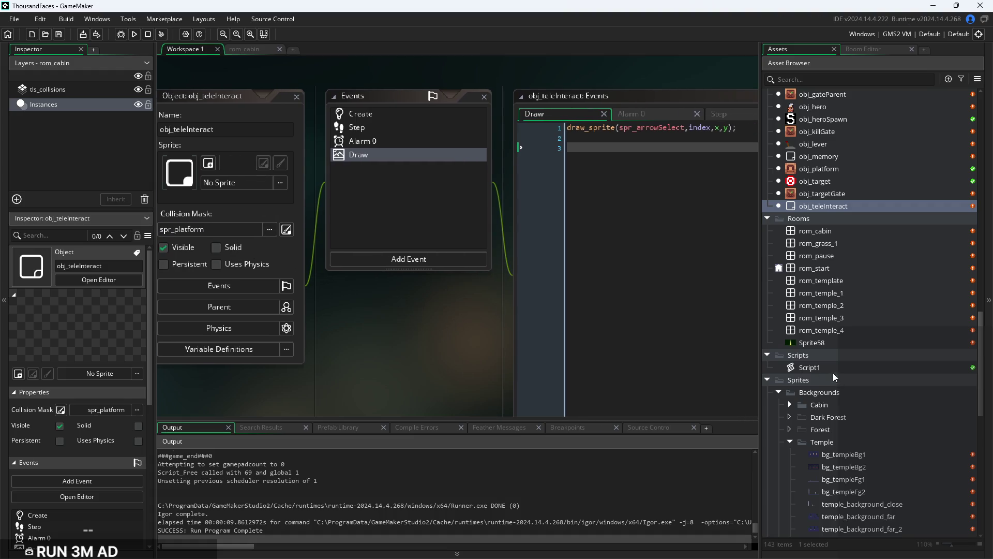
# Assign spr_platform as the sprite, untick Visible, and open the rom_cabin room
pyautogui.click(256, 185)
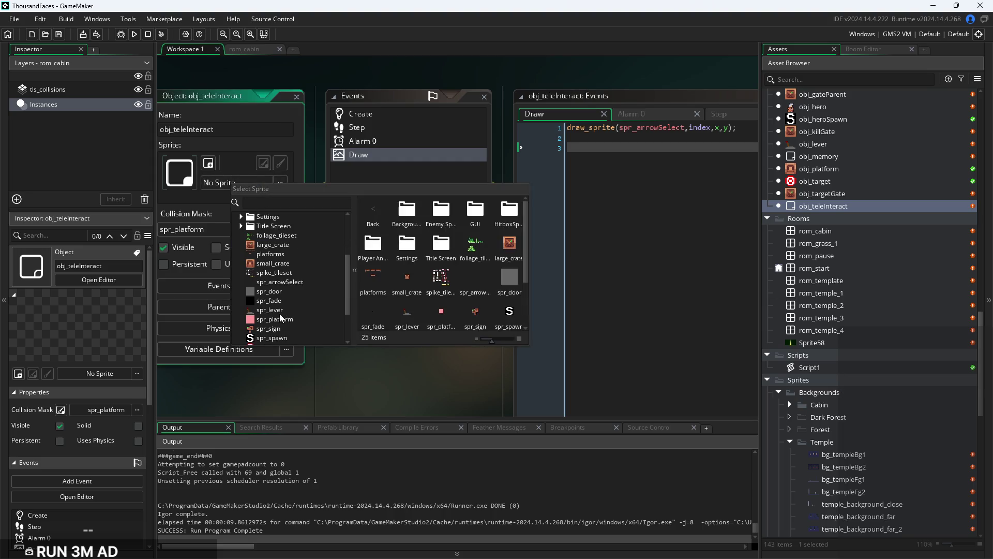
pyautogui.click(279, 319)
pyautogui.click(165, 247)
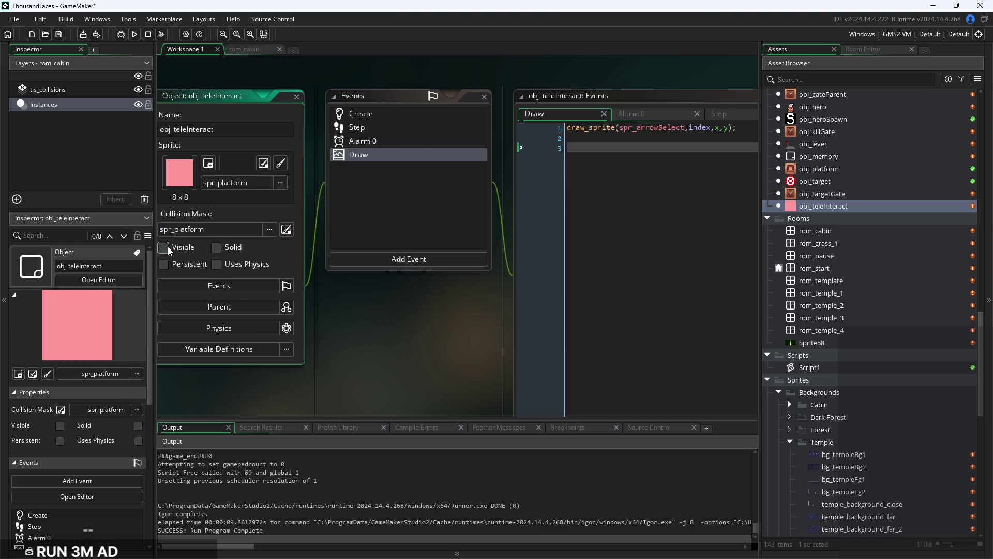
pyautogui.doubleClick(830, 231)
pyautogui.click(548, 264)
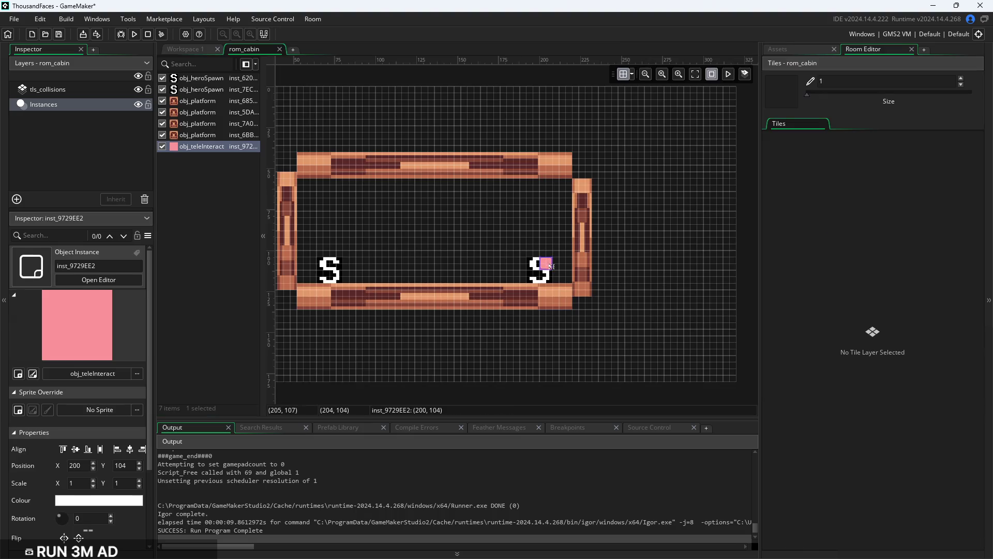
# Scale the instance to 1.5 × 1.5, then run the game, walk to the door, and exit
pyautogui.scroll(3, 546, 263)
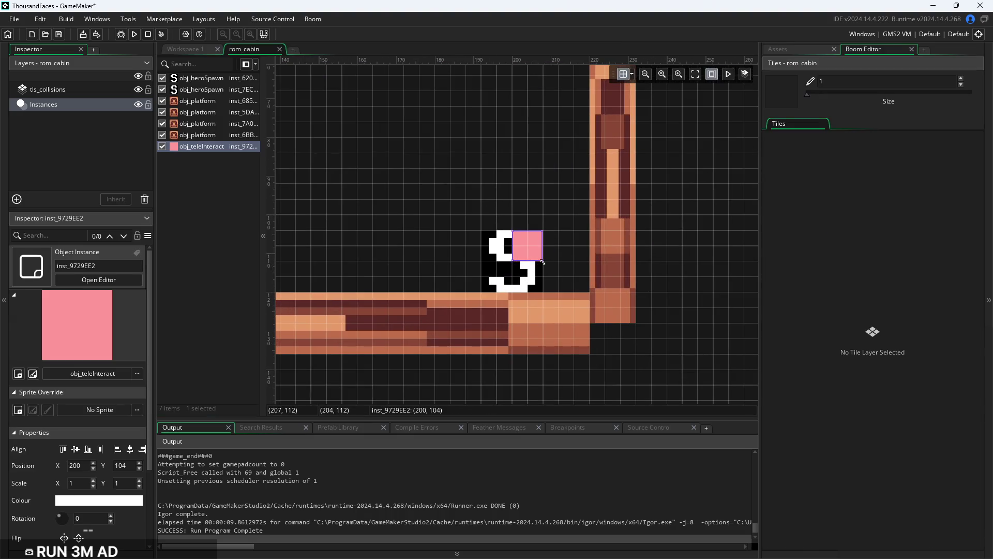
pyautogui.moveTo(544, 262)
pyautogui.mouseDown()
pyautogui.moveTo(548, 282)
pyautogui.moveTo(569, 284)
pyautogui.mouseUp()
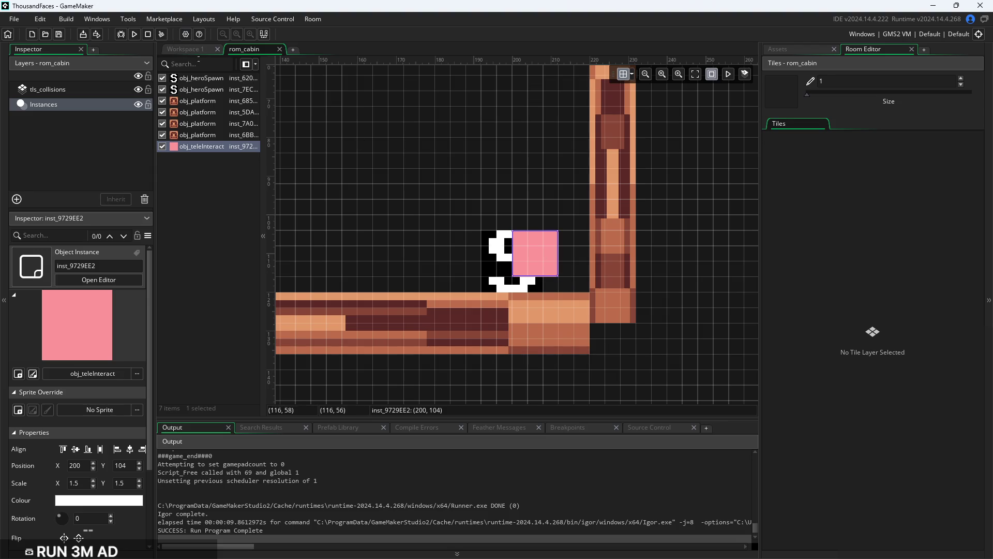
pyautogui.click(135, 34)
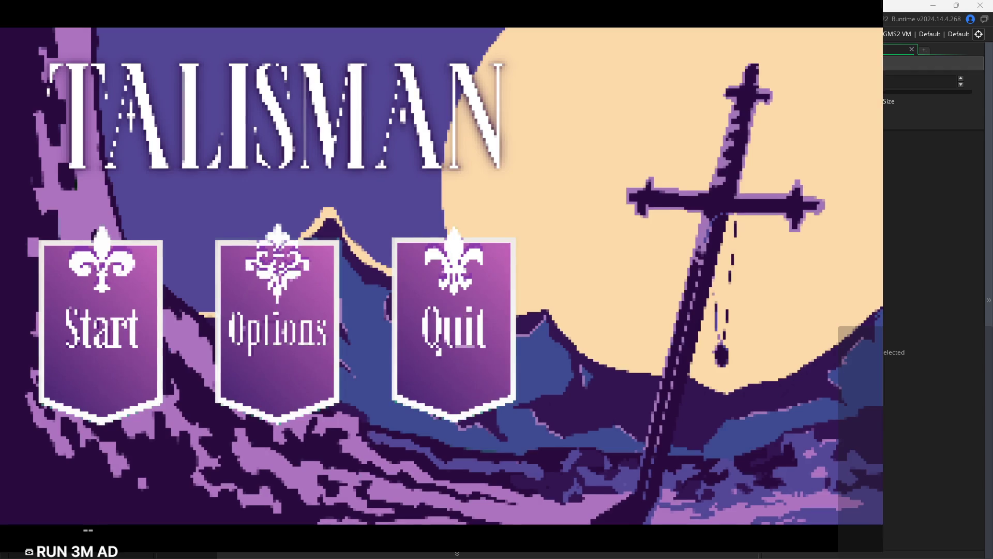
pyautogui.click(120, 310)
pyautogui.press('Right')
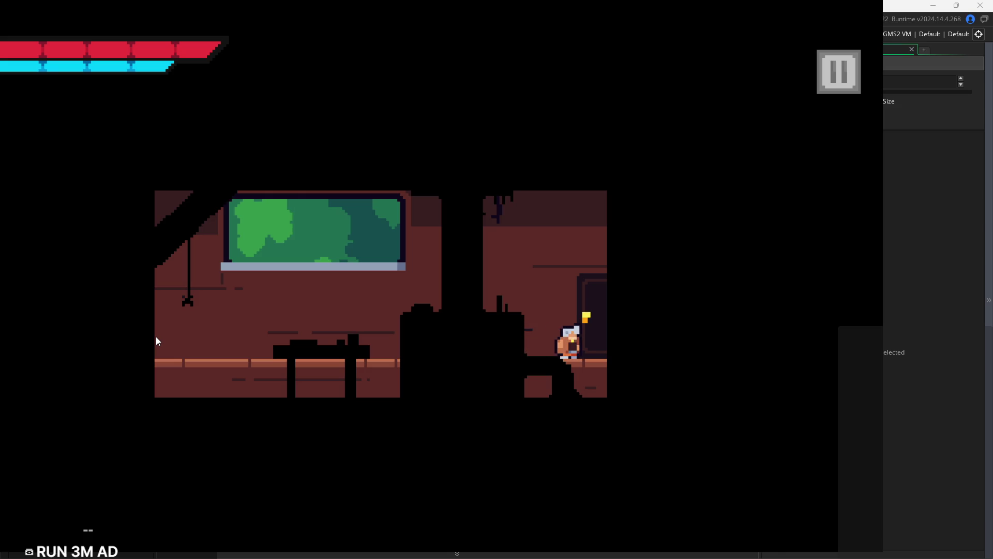
pyautogui.press('space')
pyautogui.press('Left')
pyautogui.press('Left')
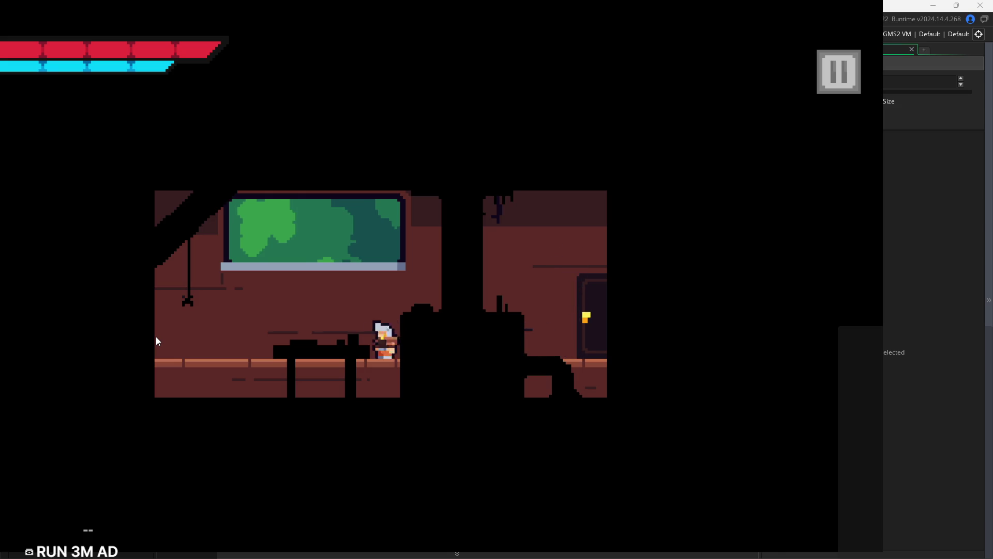
pyautogui.press('Right')
pyautogui.click(847, 83)
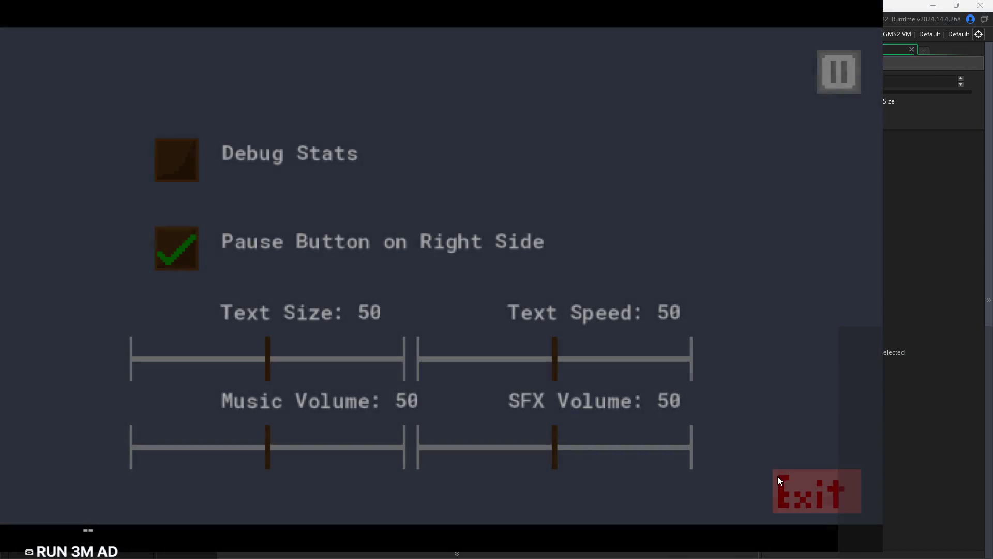
pyautogui.click(786, 481)
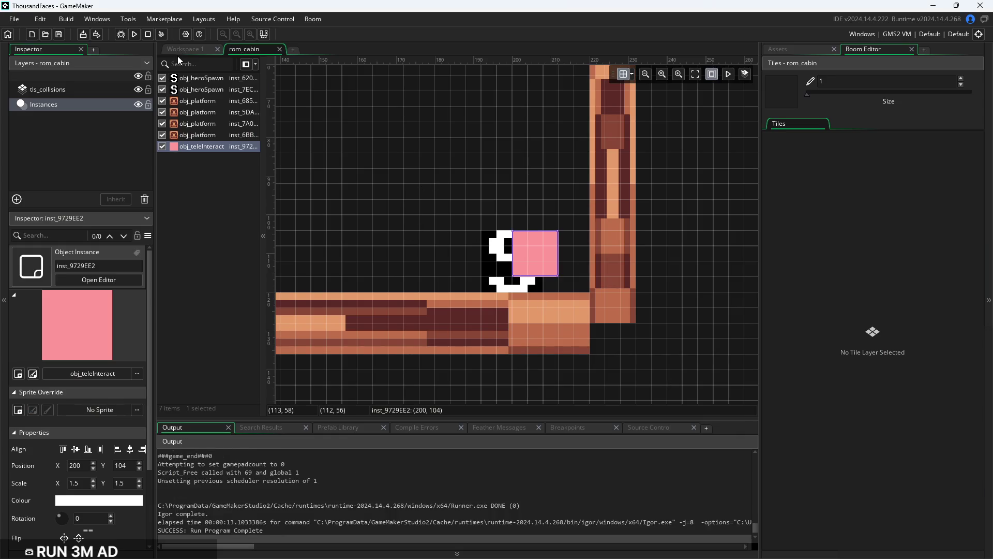
# Add an empty if(int){ } block below the place_meeting check in the Step event
pyautogui.click(181, 50)
pyautogui.moveTo(509, 198); pyautogui.dragTo(387, 222)
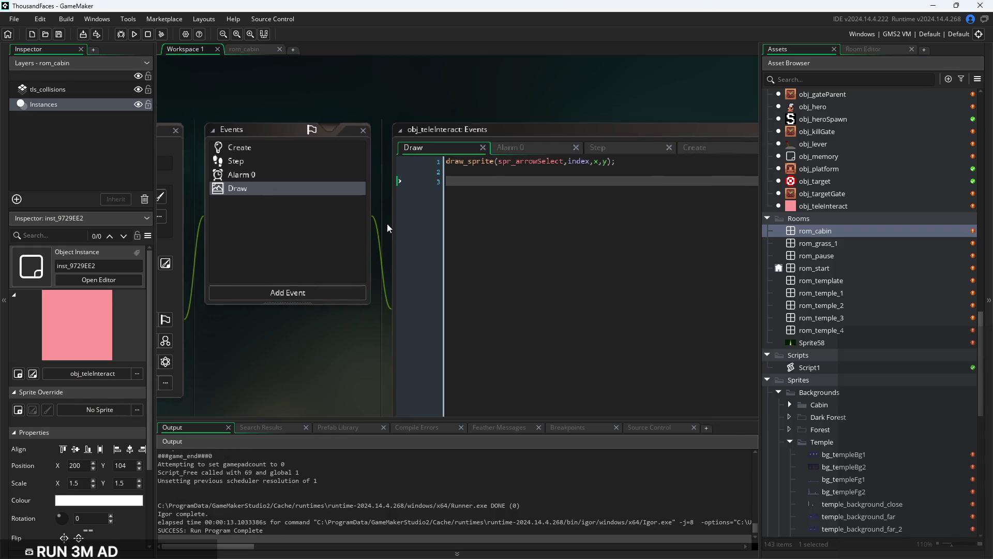
pyautogui.click(334, 156)
pyautogui.click(477, 182)
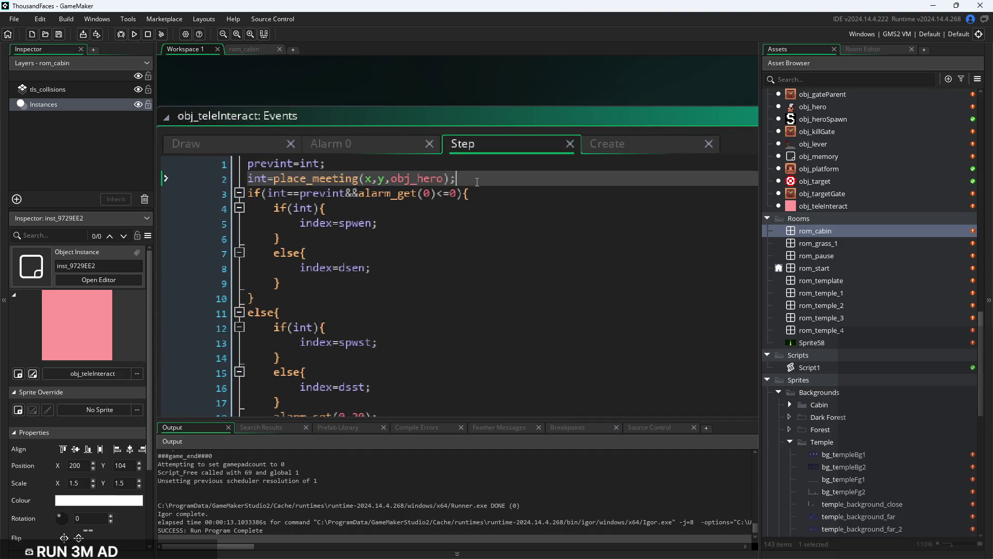
pyautogui.press('Return')
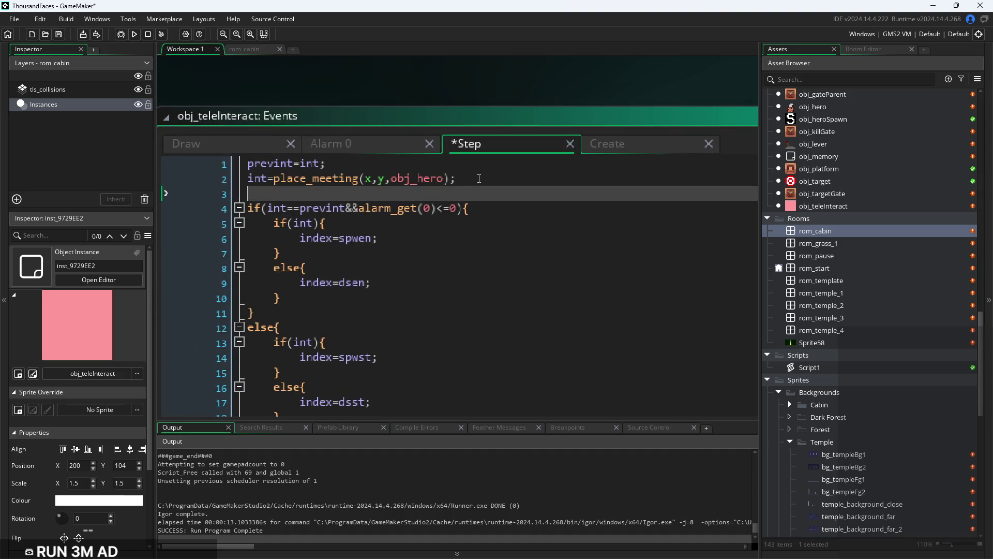
pyautogui.write('if(int)P')
pyautogui.press('BackSpace')
pyautogui.write('{')
pyautogui.press('Return')
pyautogui.press('Return')
pyautogui.write('}')
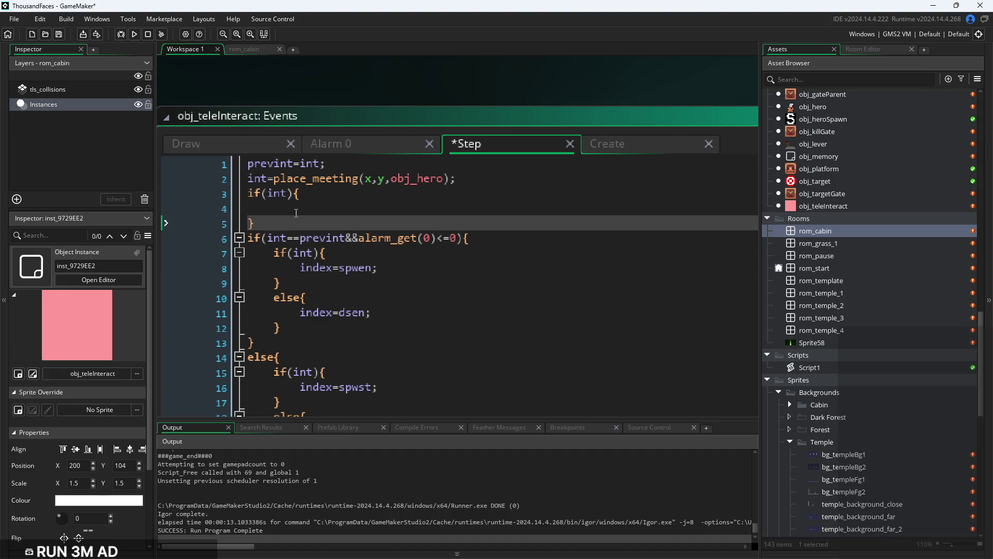
pyautogui.moveTo(289, 223); pyautogui.dragTo(205, 195)
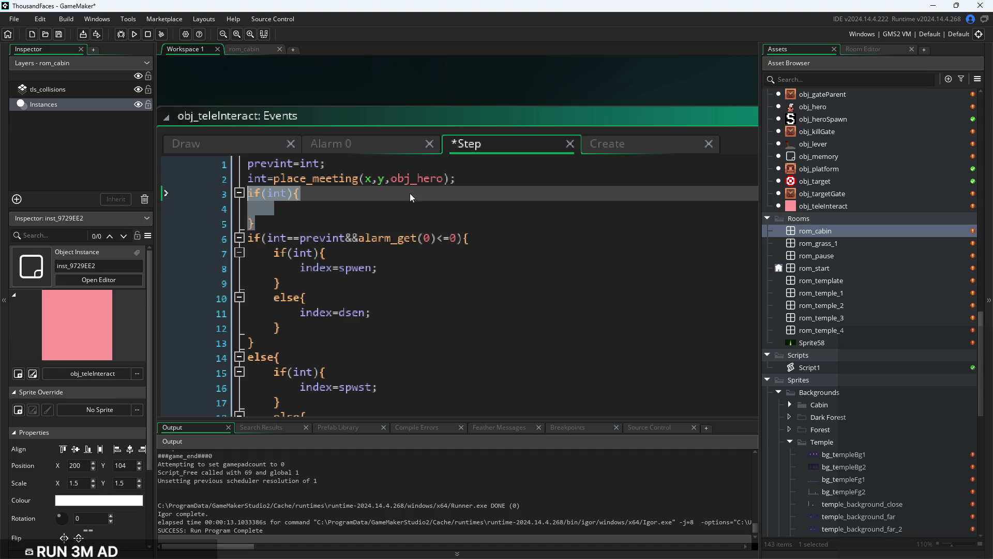
pyautogui.click(386, 212)
# Put show_debug_message("YOOOO"); inside the if block, save, and test-run the game
pyautogui.write('sh')
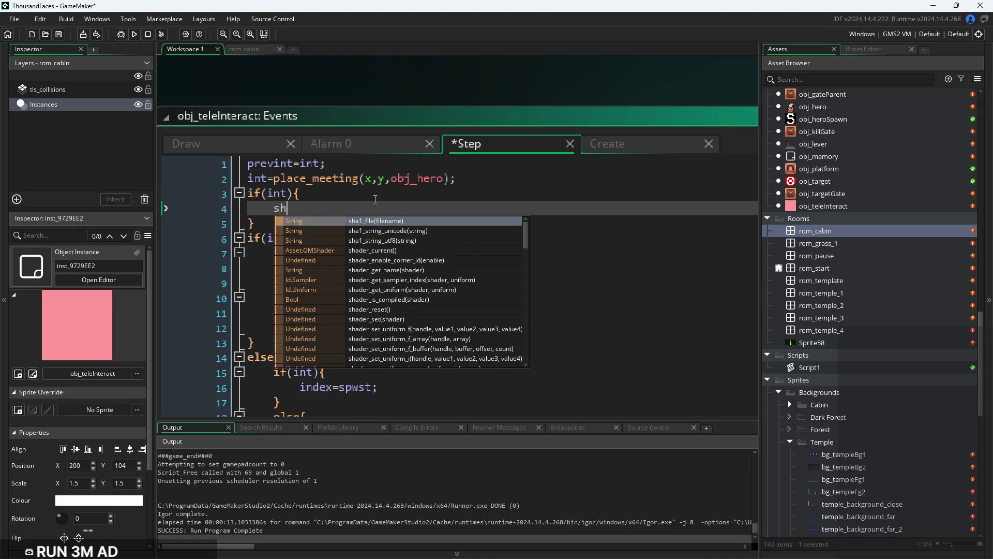
pyautogui.write('ow_de')
pyautogui.press('Return')
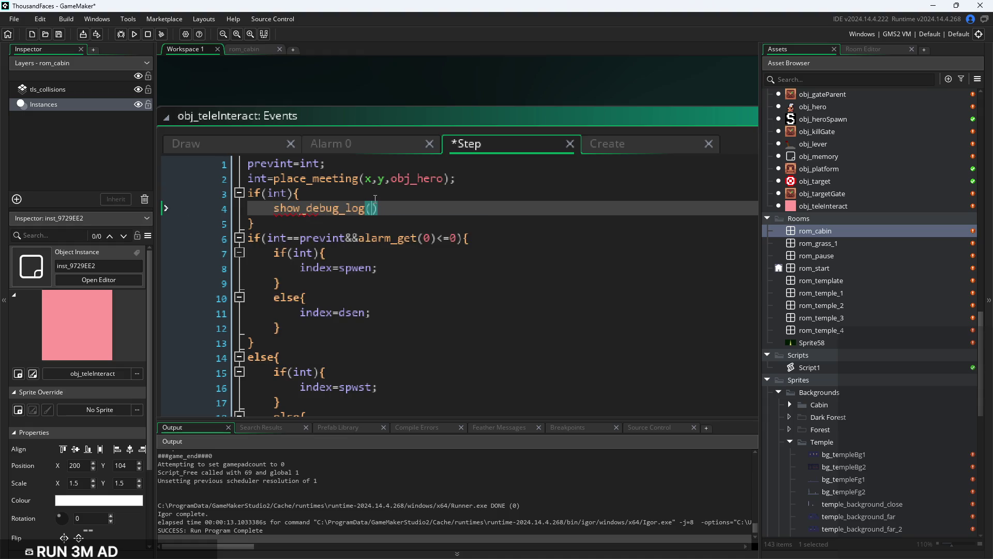
pyautogui.press('BackSpace')
pyautogui.press('BackSpace')
pyautogui.press('BackSpace')
pyautogui.write('m')
pyautogui.press('Return')
pyautogui.press('Delete')
pyautogui.press('Delete')
pyautogui.press('Delete')
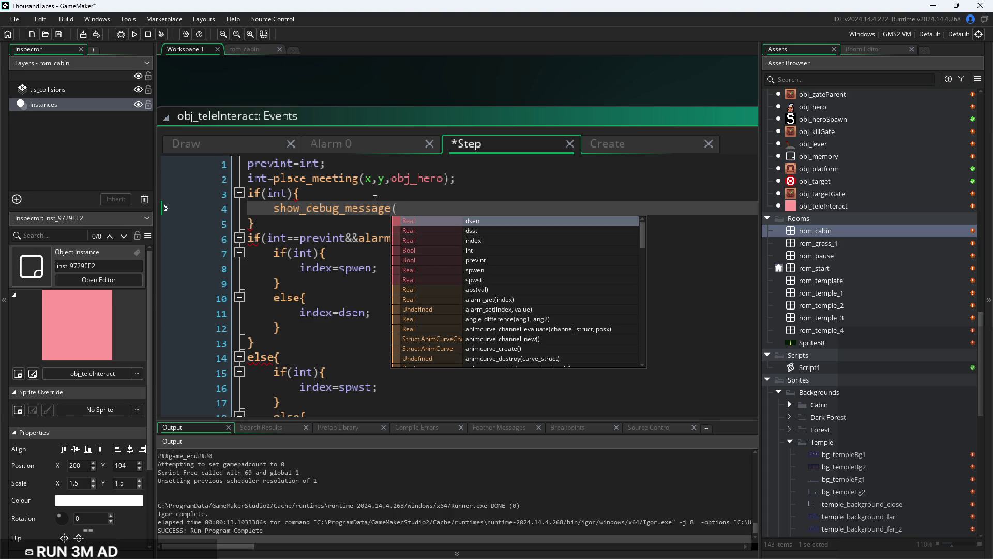
pyautogui.write('"YOOOO");')
pyautogui.hotkey('ctrl', 's')
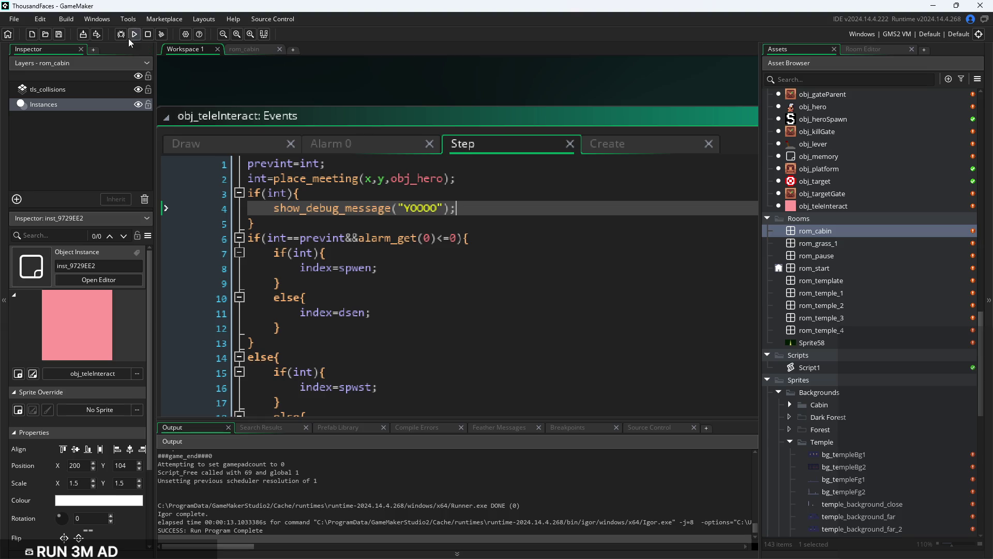
pyautogui.click(135, 33)
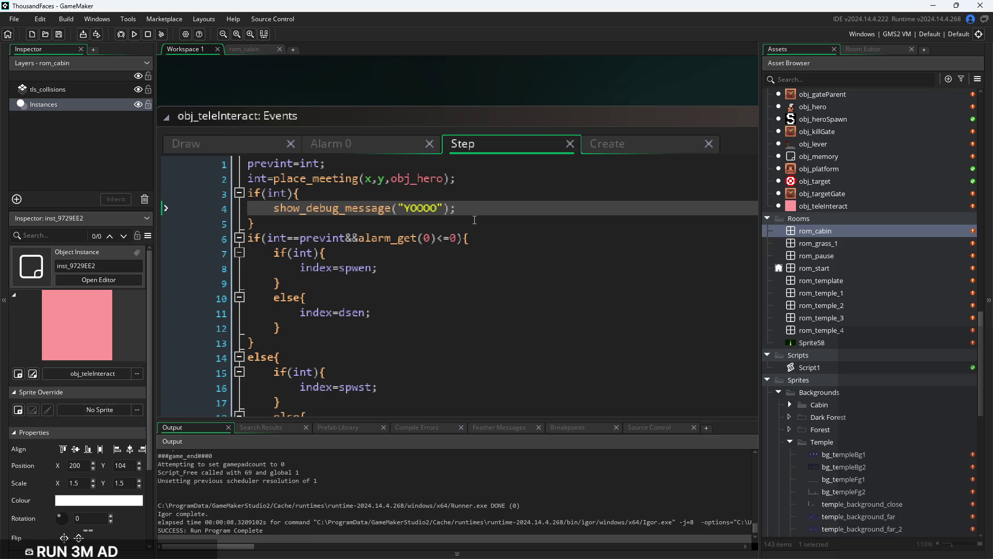
# Delete the debug message block and bring up Change Event for the Draw event
pyautogui.moveTo(203, 225); pyautogui.dragTo(195, 183)
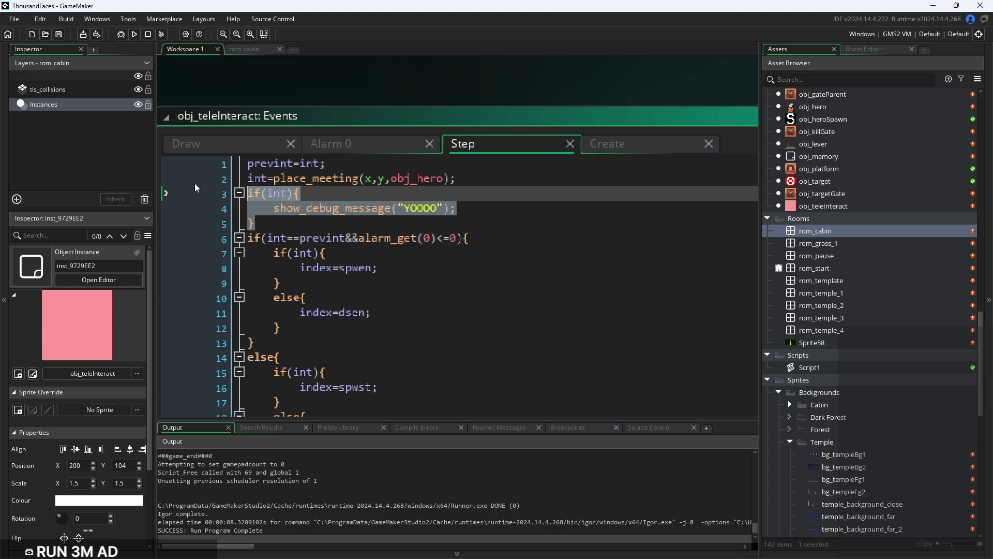
pyautogui.press('BackSpace')
pyautogui.press('BackSpace')
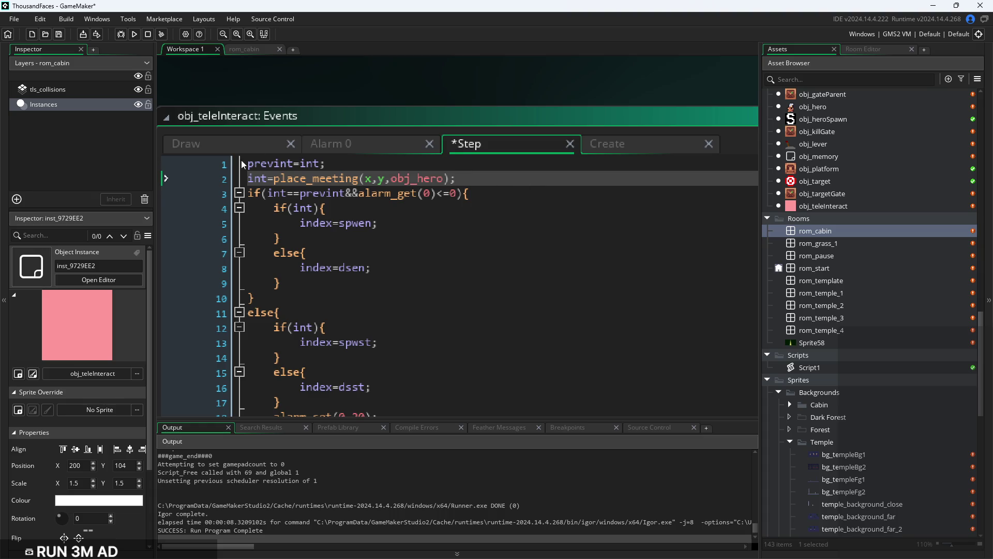
pyautogui.click(256, 146)
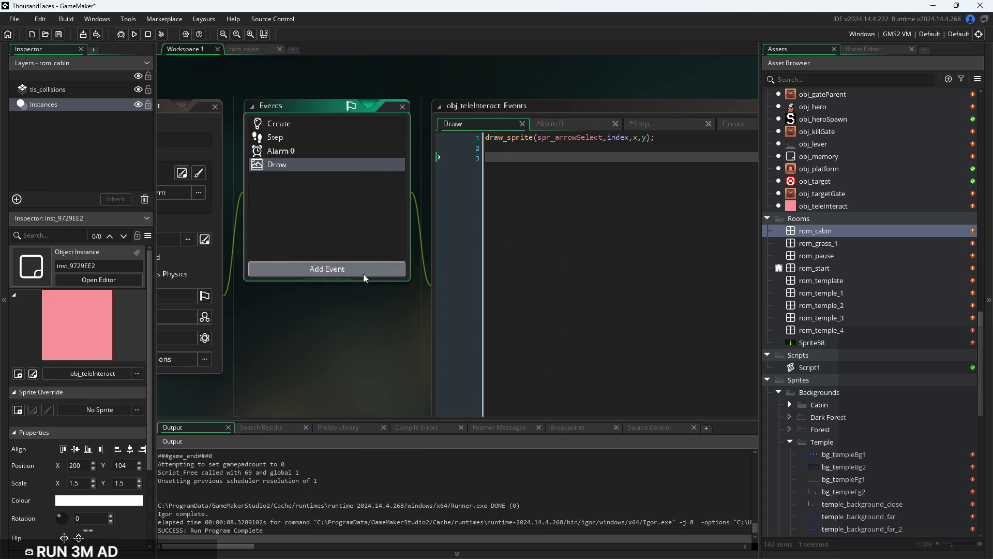
pyautogui.click(363, 275)
pyautogui.rightClick(327, 162)
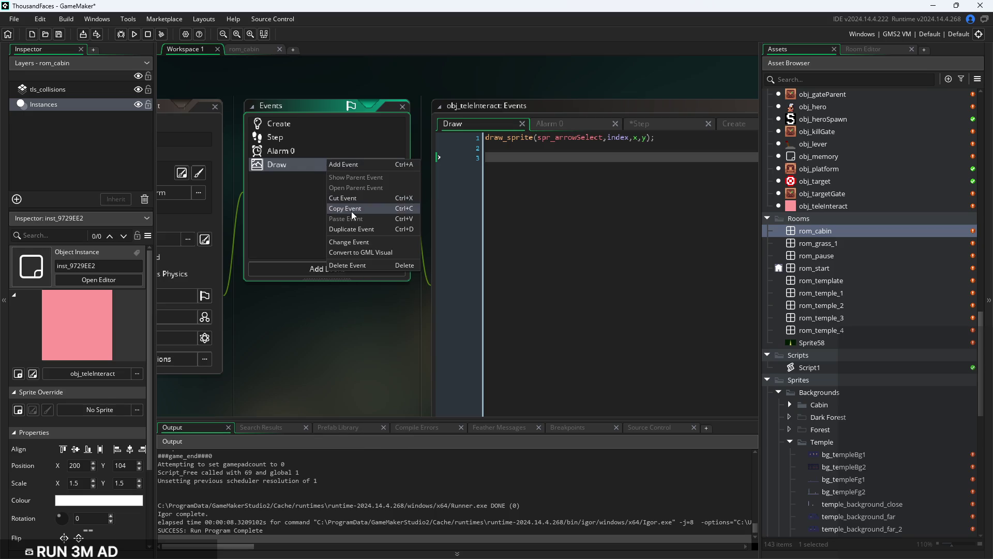
pyautogui.click(360, 242)
# Change the Draw event to Draw GUI and launch a test run
pyautogui.moveTo(402, 309)
pyautogui.click(449, 318)
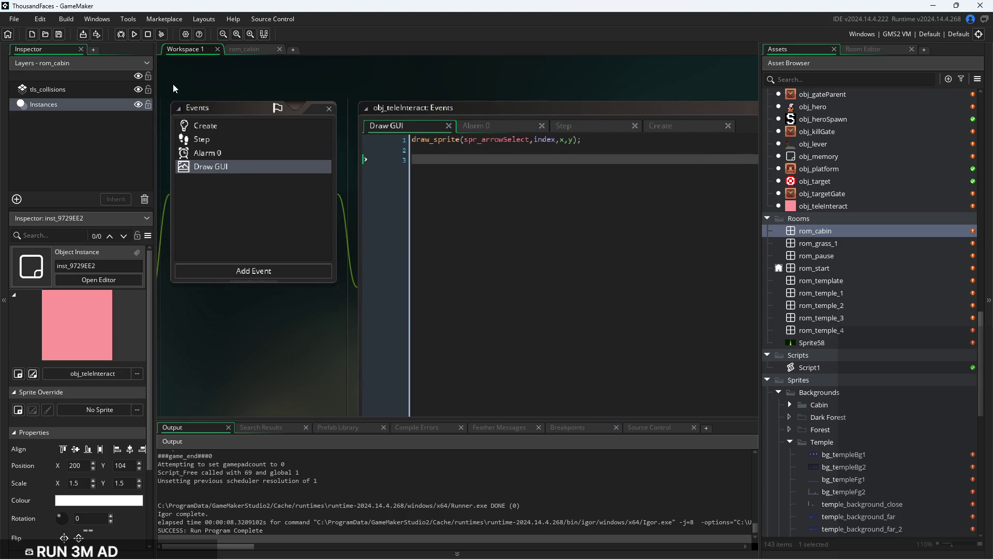
pyautogui.click(134, 33)
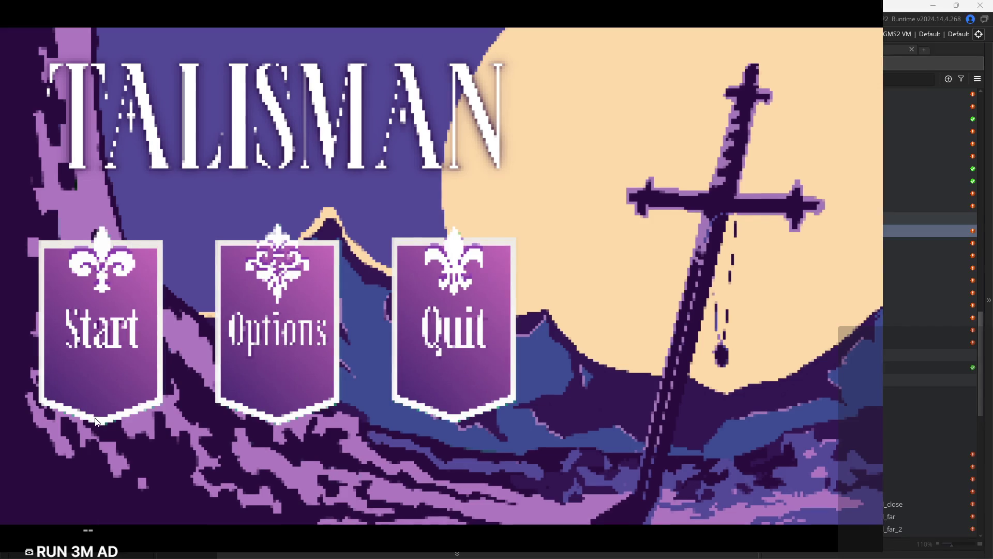
# Start the game, walk the player around the cabin, then pause and exit to the editor
pyautogui.click(68, 417)
pyautogui.press('Right')
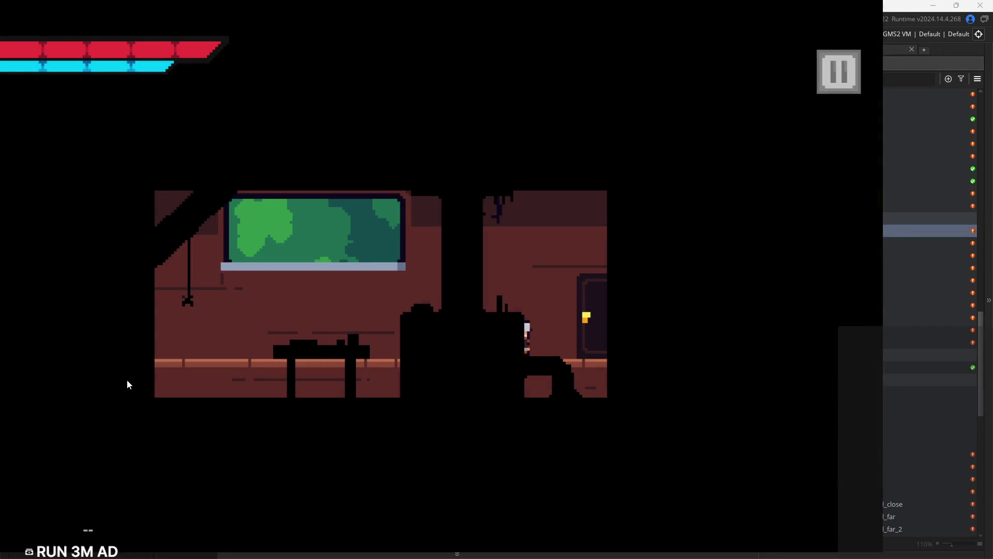
pyautogui.press('Left')
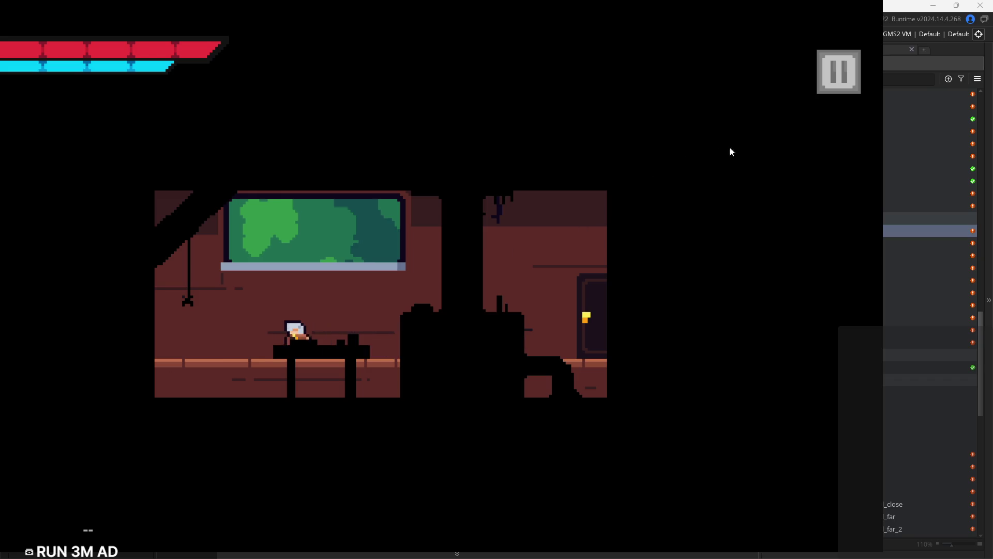
pyautogui.press('Right')
pyautogui.click(824, 91)
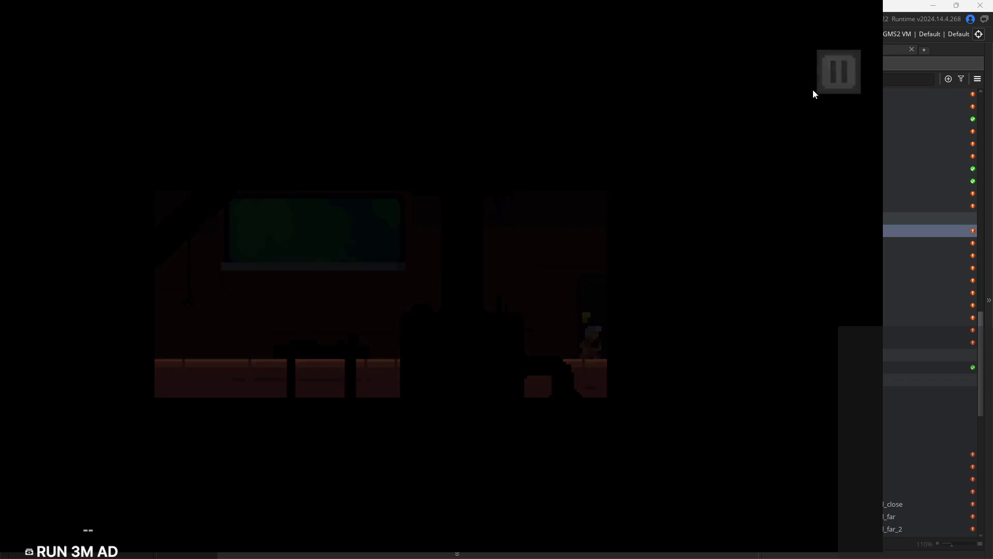
pyautogui.click(815, 489)
pyautogui.click(530, 139)
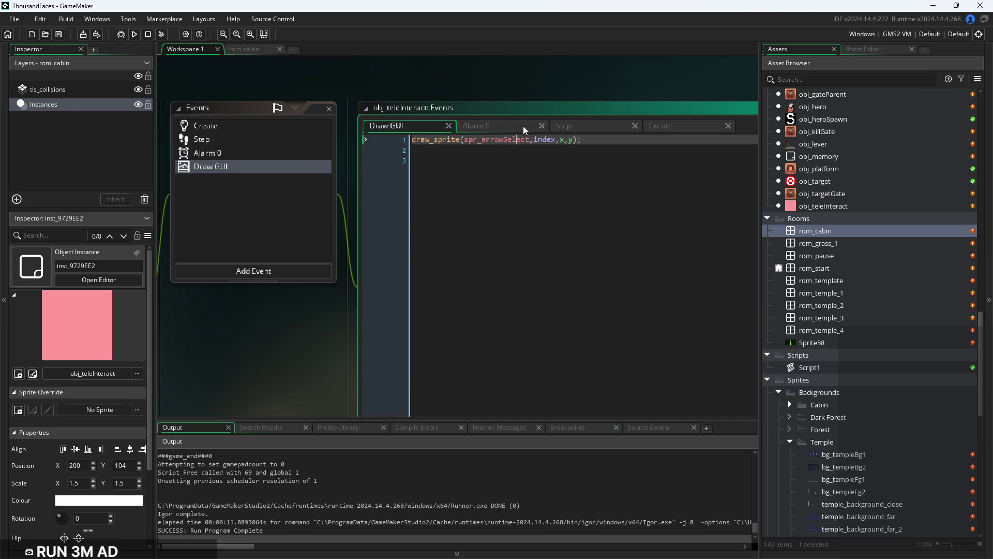
pyautogui.click(523, 125)
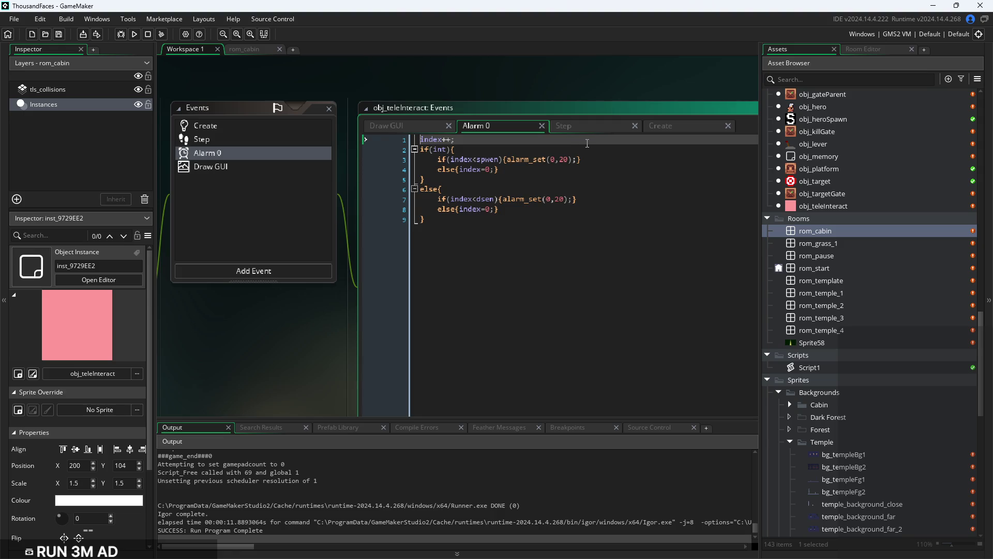
pyautogui.click(580, 179)
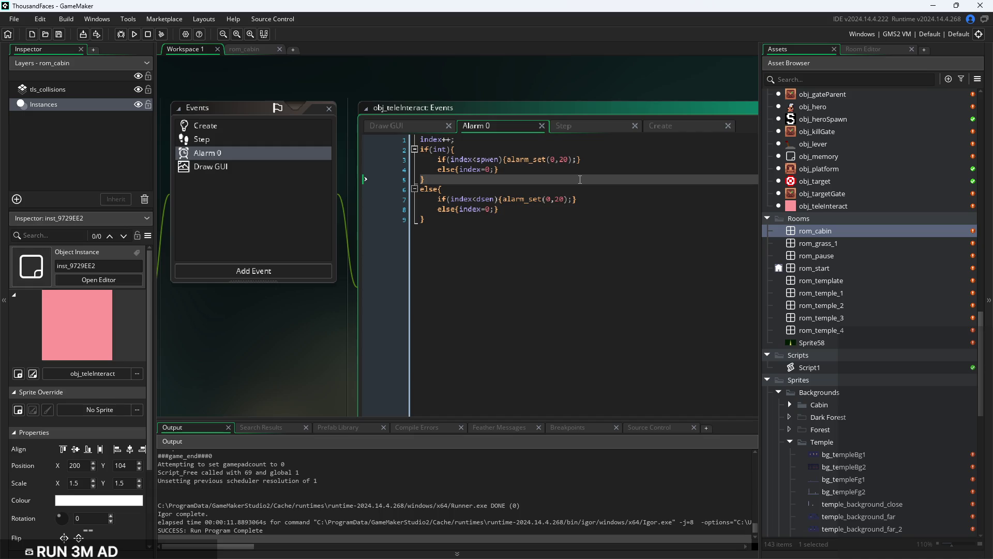
pyautogui.click(598, 130)
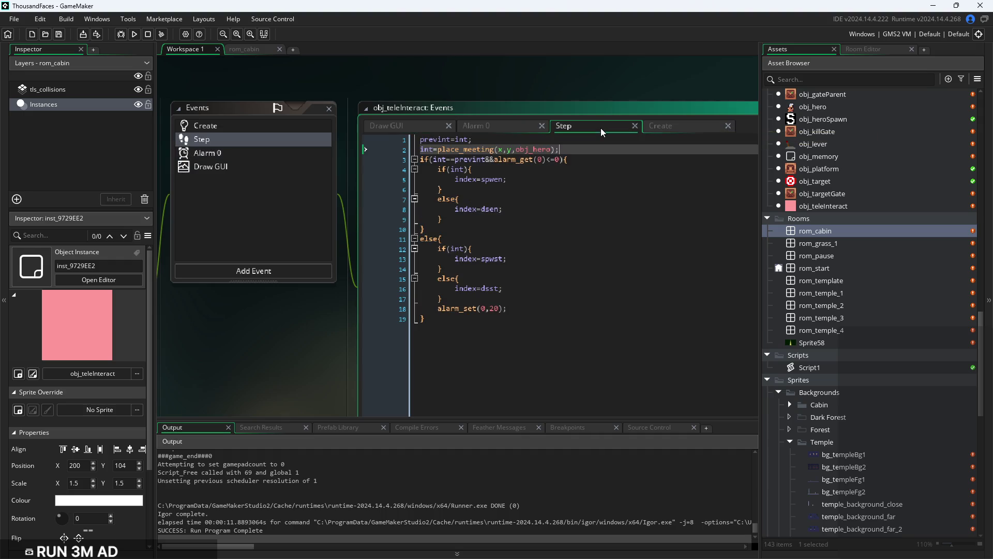
pyautogui.click(526, 225)
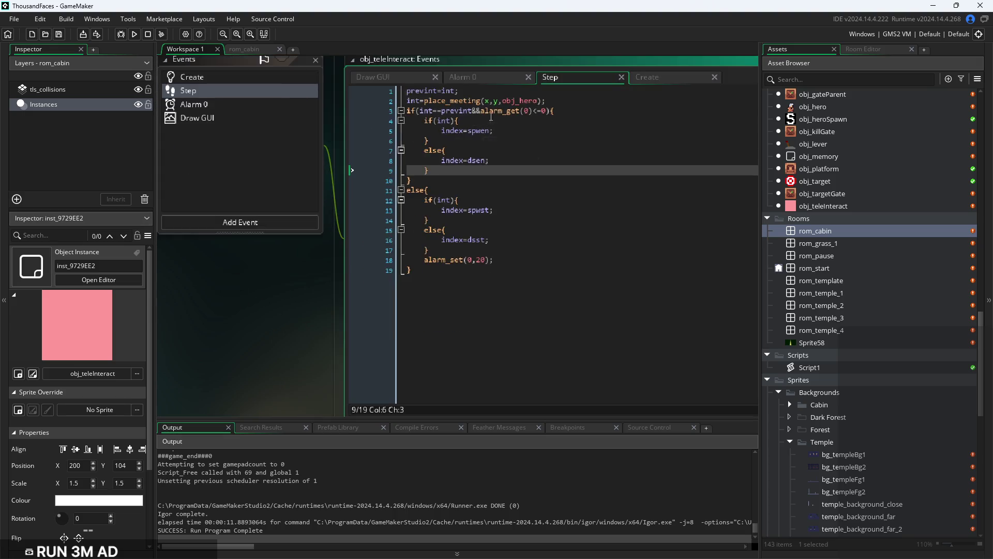
pyautogui.click(483, 76)
pyautogui.click(393, 77)
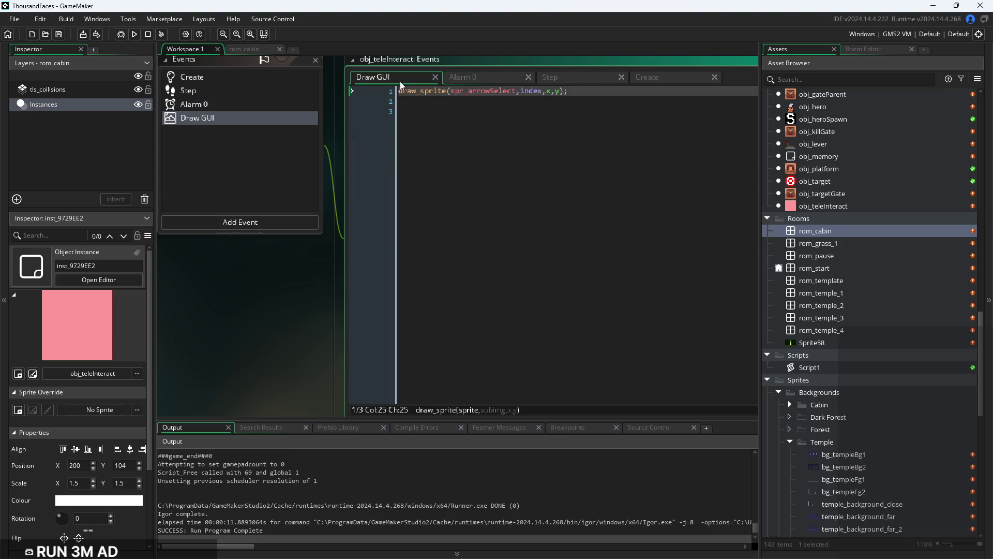
pyautogui.click(613, 95)
# Add draw_text(x,y,"hello "+string(index)) below the draw_sprite line
pyautogui.press('Return')
pyautogui.write('draw_tex')
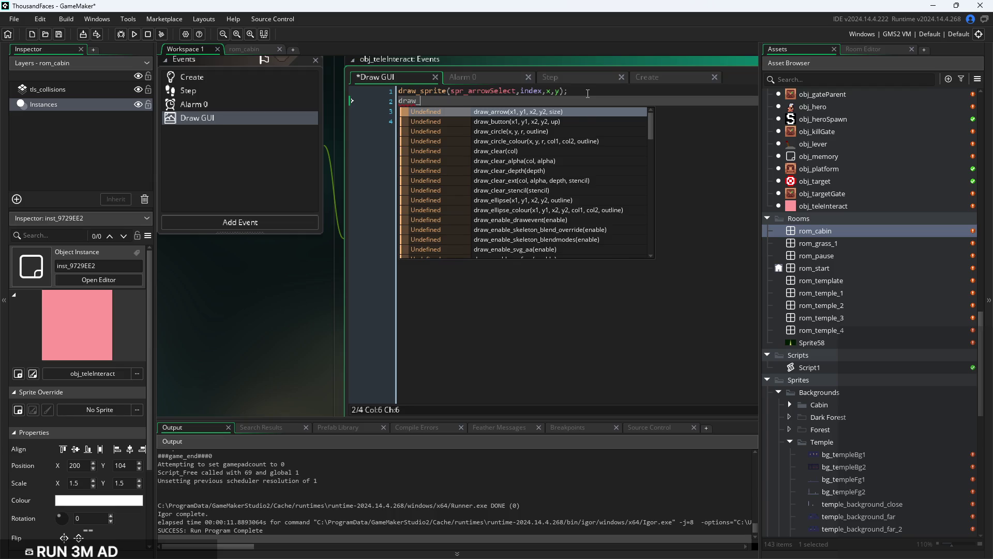
pyautogui.press('Return')
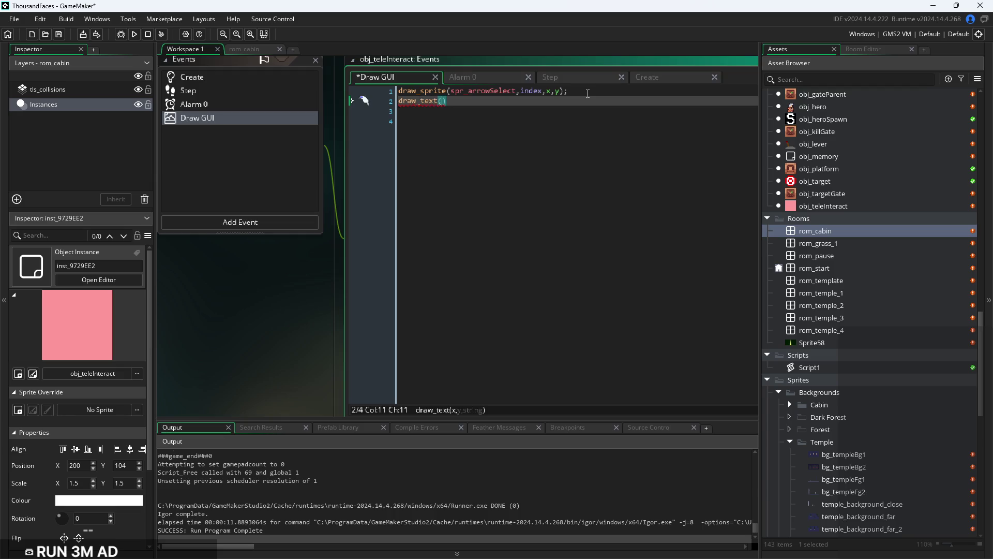
pyautogui.write('x,y,')
pyautogui.write('"hello"')
pyautogui.write(')')
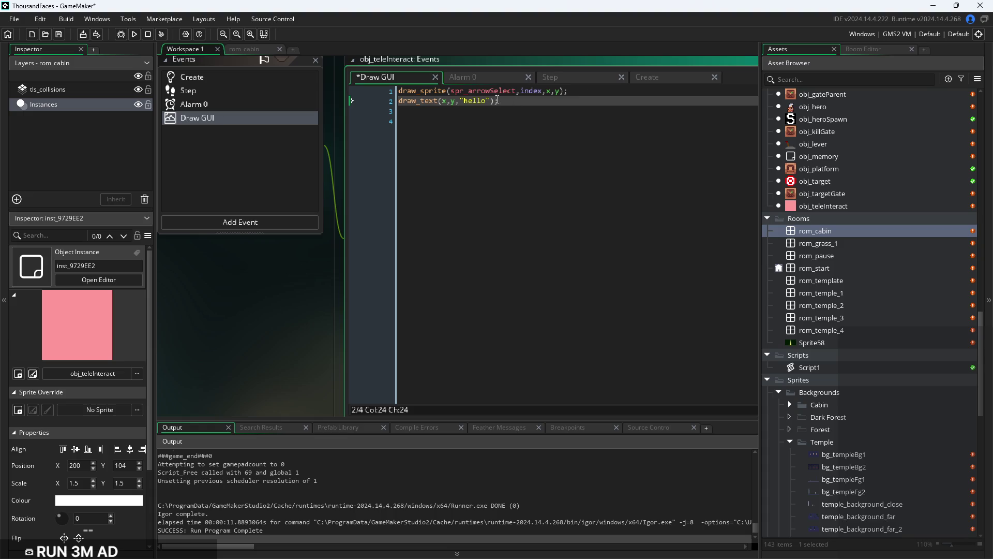
pyautogui.scroll(2, 553, 149)
pyautogui.write('+')
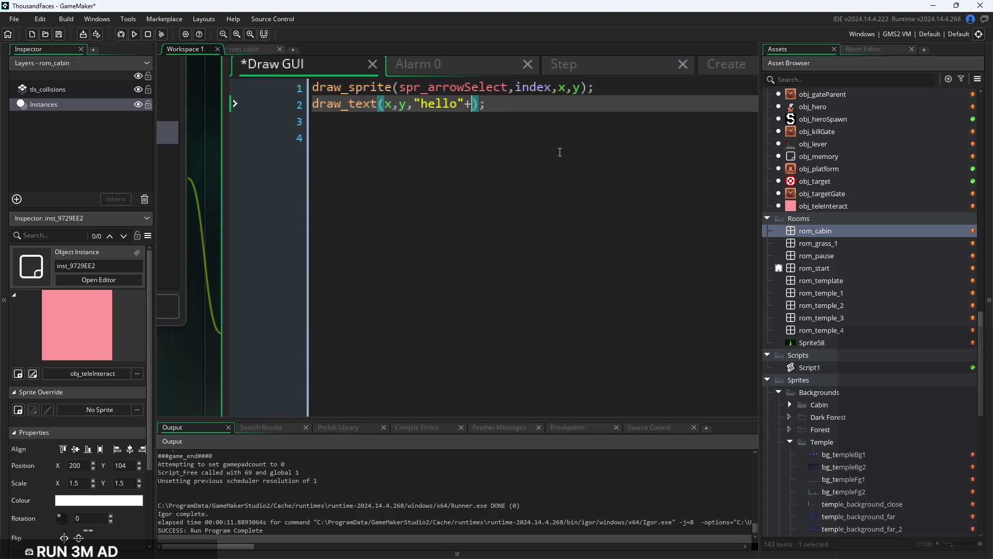
pyautogui.press('Left')
pyautogui.press('Left')
pyautogui.press('Right')
pyautogui.press('Right')
pyautogui.write('str')
pyautogui.write('ing(index')
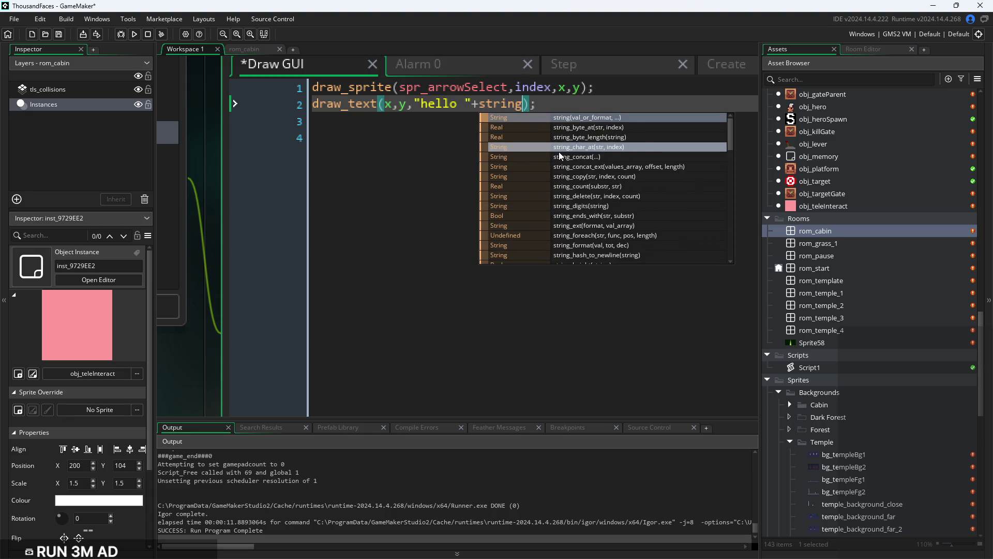
pyautogui.write(')')
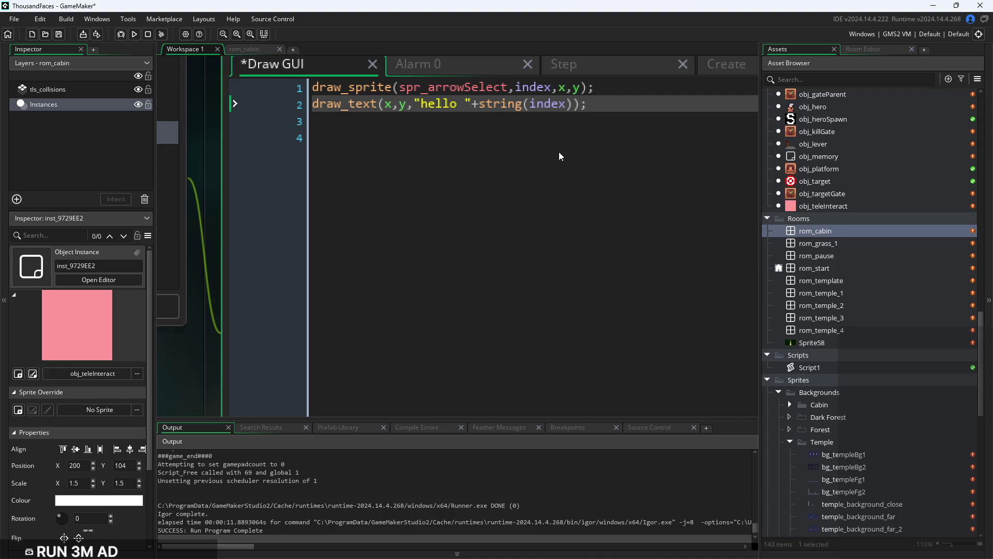
# Wrap the draw_text call in an indented if(int){ } block and save
pyautogui.click(657, 90)
pyautogui.press('Return')
pyautogui.press('Down')
pyautogui.press('Tab')
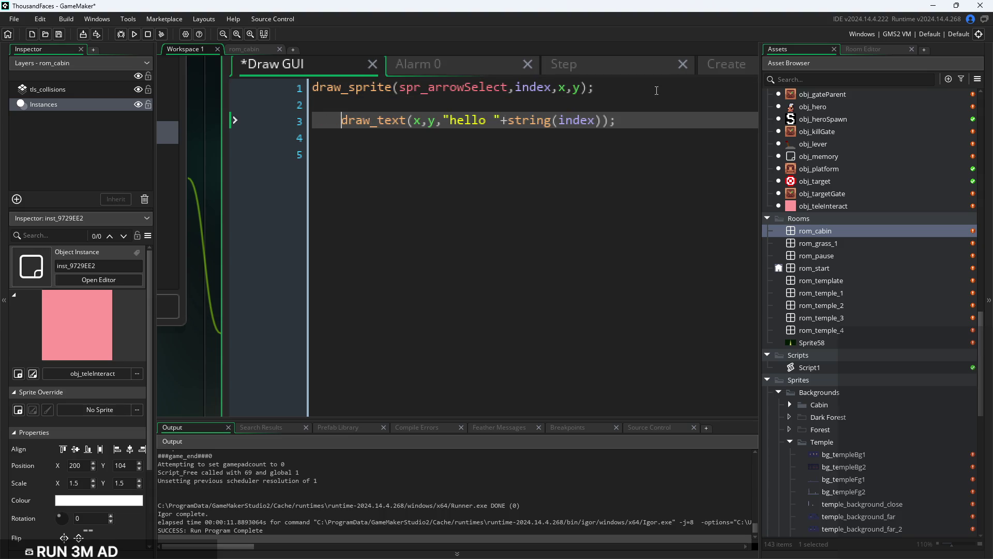
pyautogui.write('if(int)')
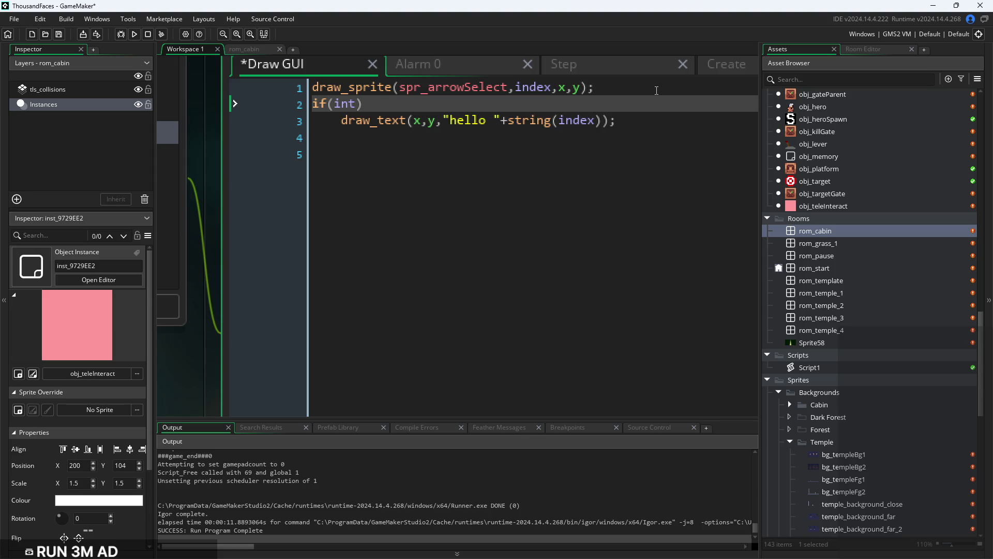
pyautogui.write('{')
pyautogui.click(702, 120)
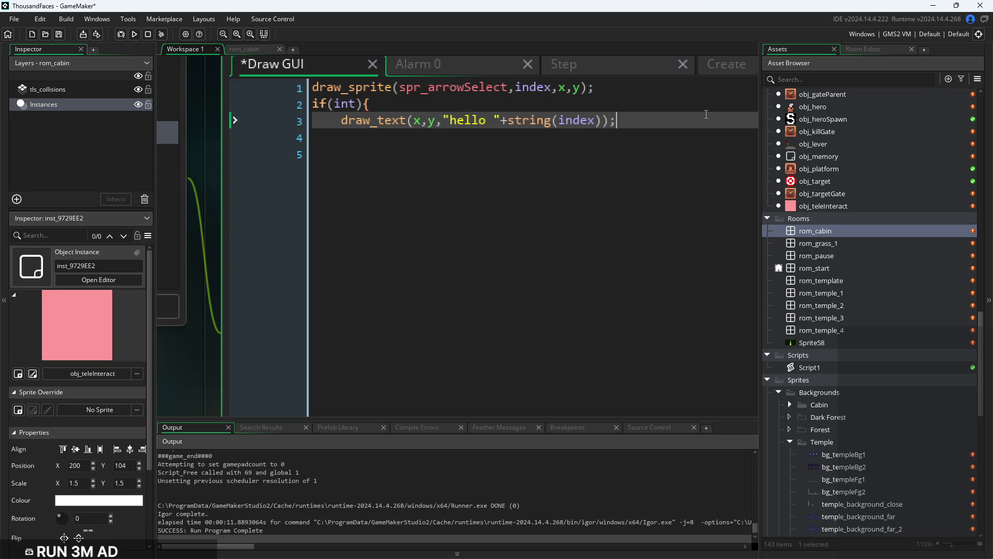
pyautogui.press('Return')
pyautogui.write('}')
pyautogui.hotkey('ctrl', 's')
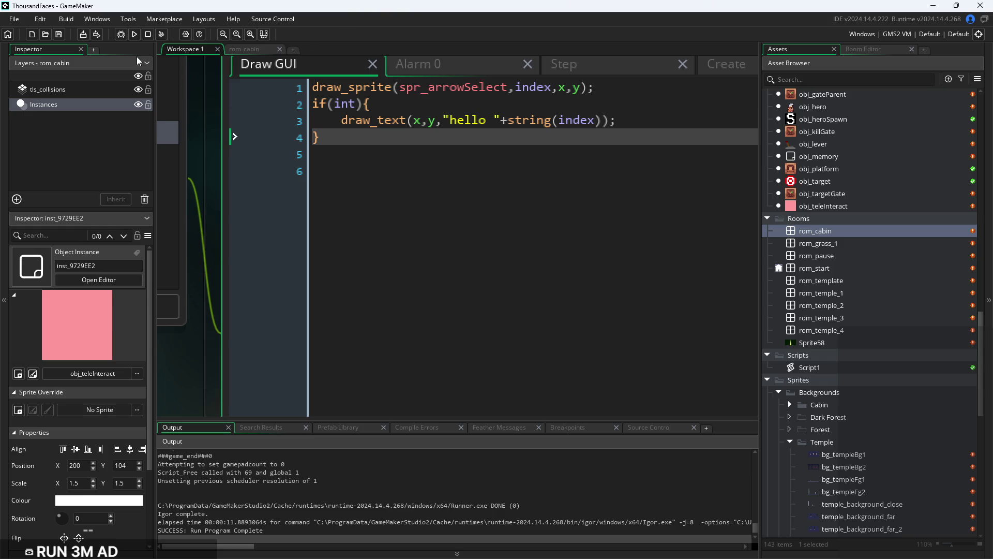
# Test-run the game in the cabin: walk, jump, then pause and exit
pyautogui.click(134, 36)
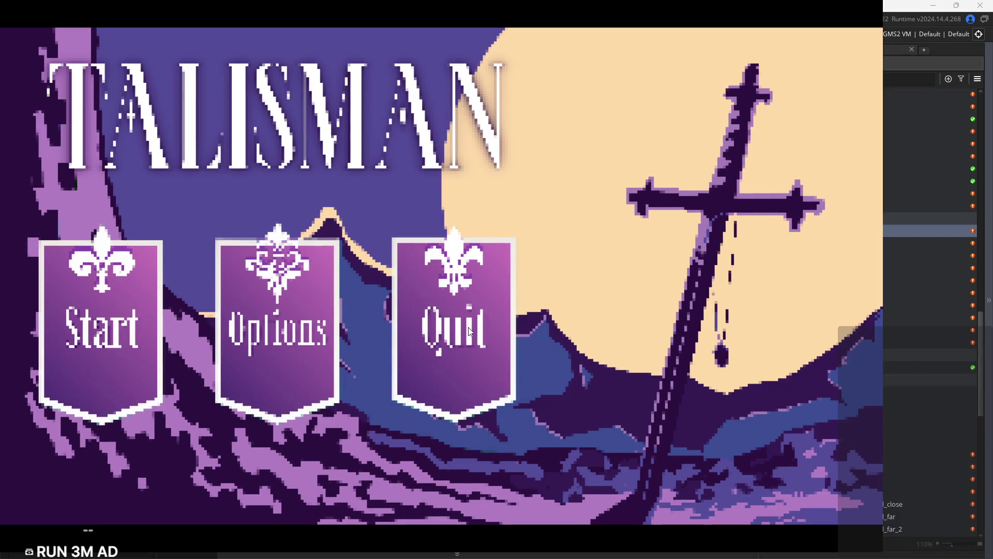
pyautogui.click(67, 337)
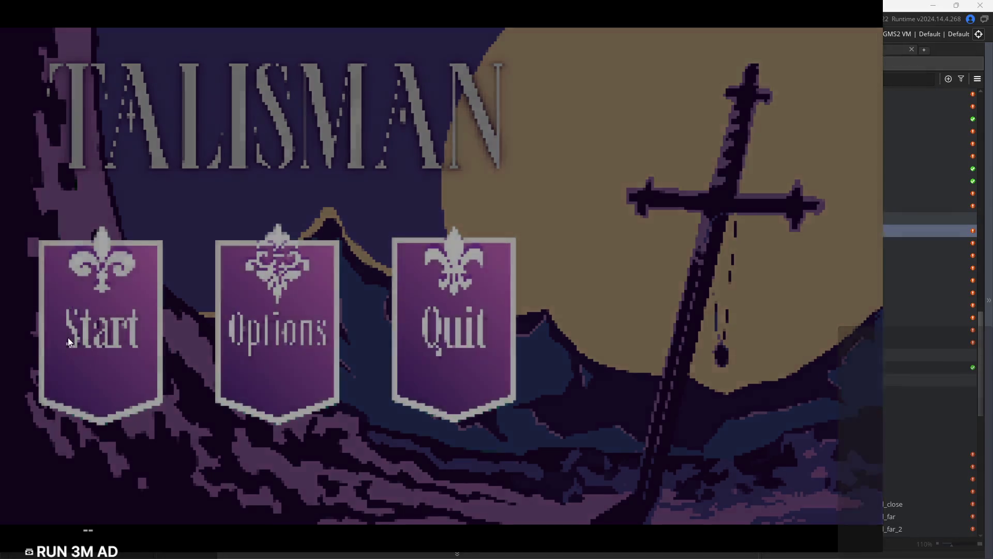
pyautogui.press('Right')
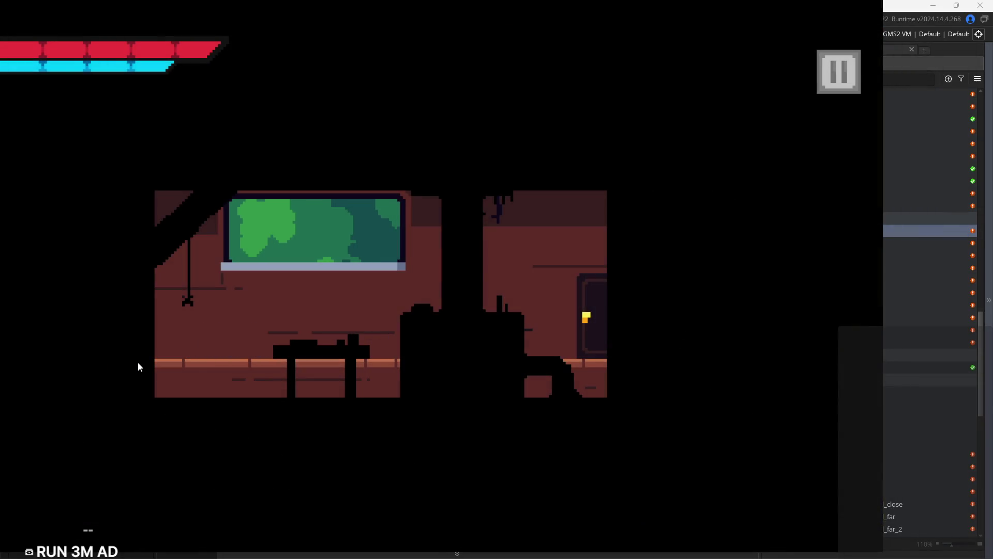
pyautogui.press('Left')
pyautogui.press('space')
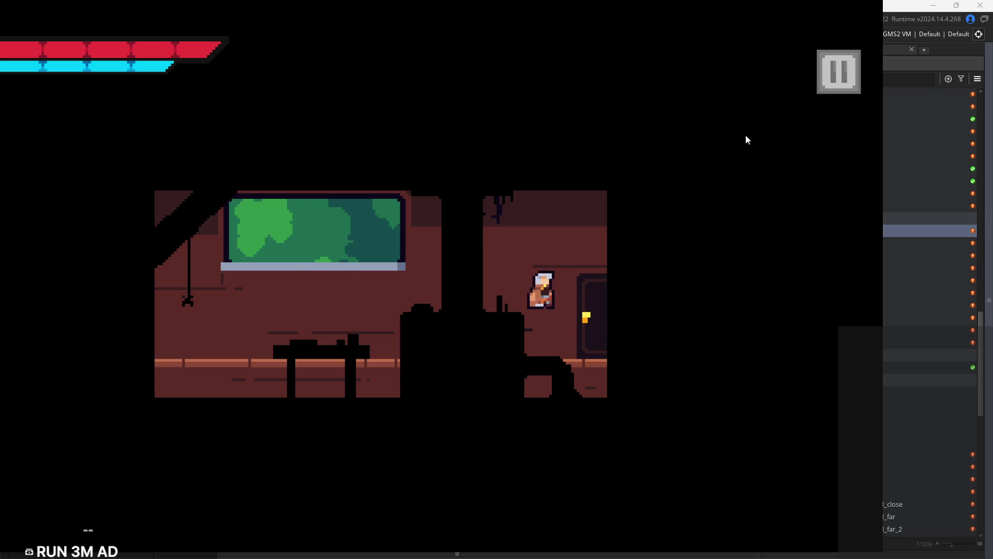
pyautogui.click(848, 92)
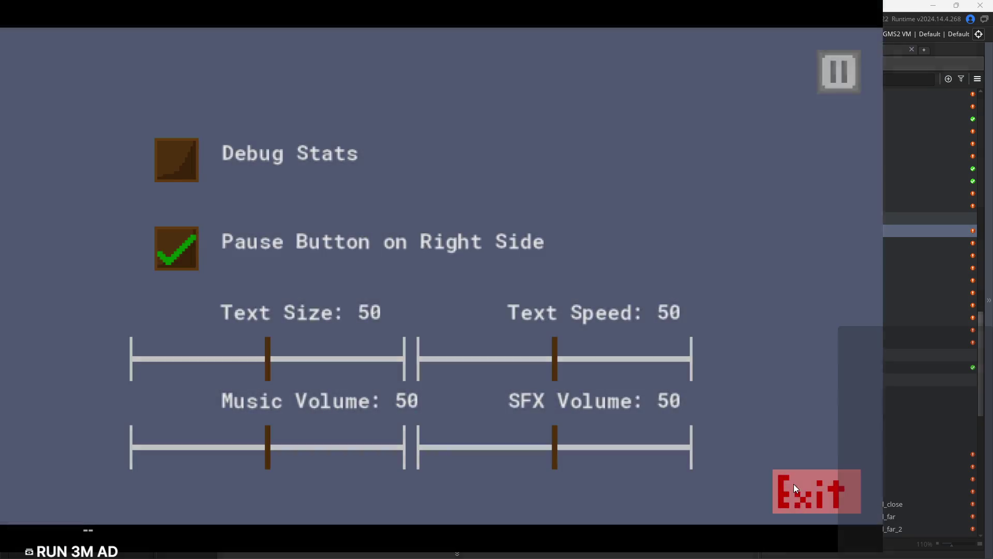
pyautogui.click(790, 480)
pyautogui.click(429, 121)
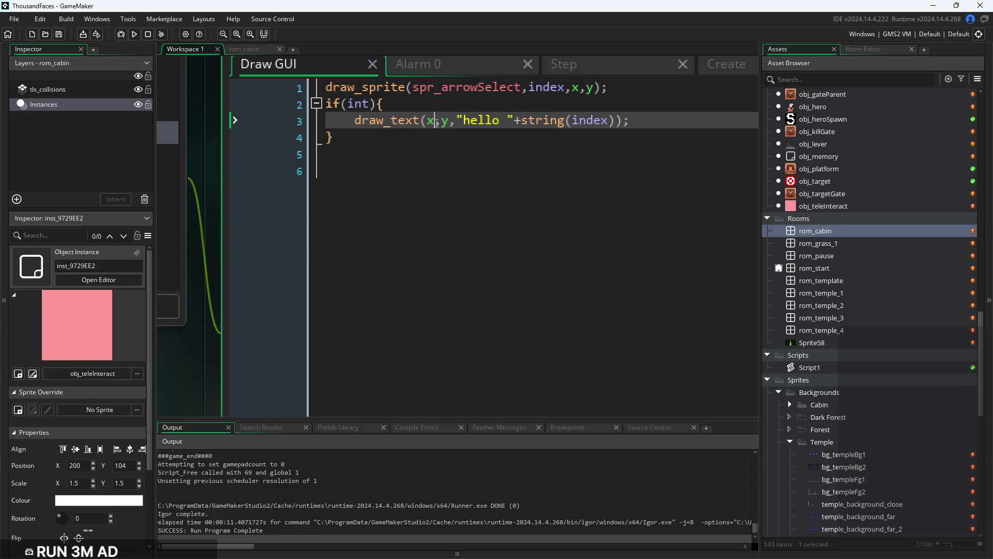
# Change draw_text's position arguments to obj_hero.x and obj_hero.y, and save
pyautogui.press('End')
pyautogui.press('Left')
pyautogui.press('Left')
pyautogui.press('Left')
pyautogui.write('obj_hero')
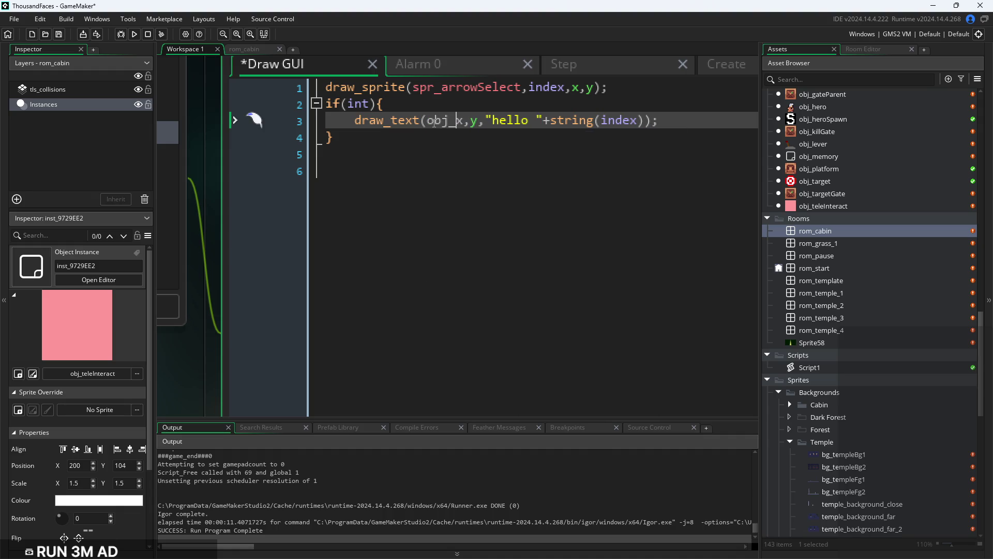
pyautogui.write('.')
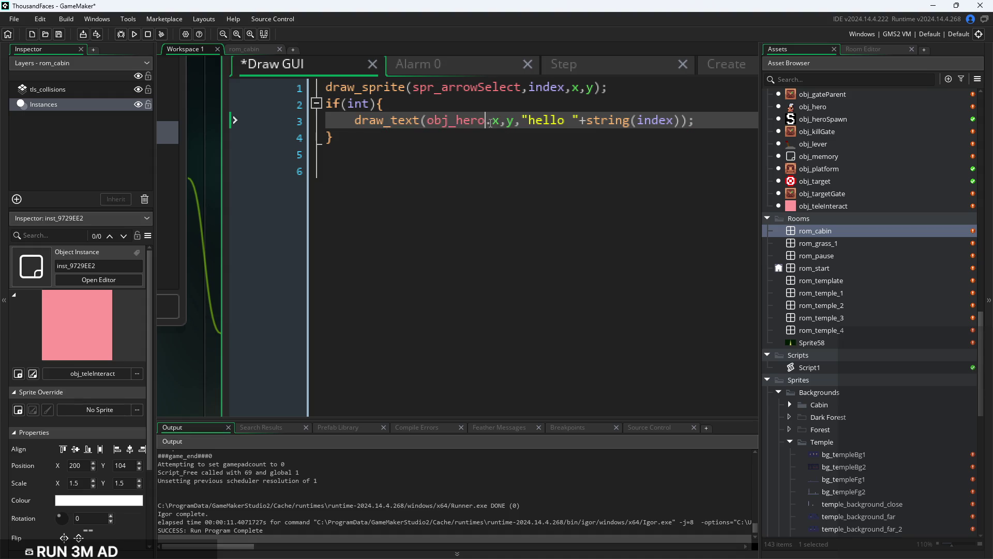
pyautogui.moveTo(446, 129)
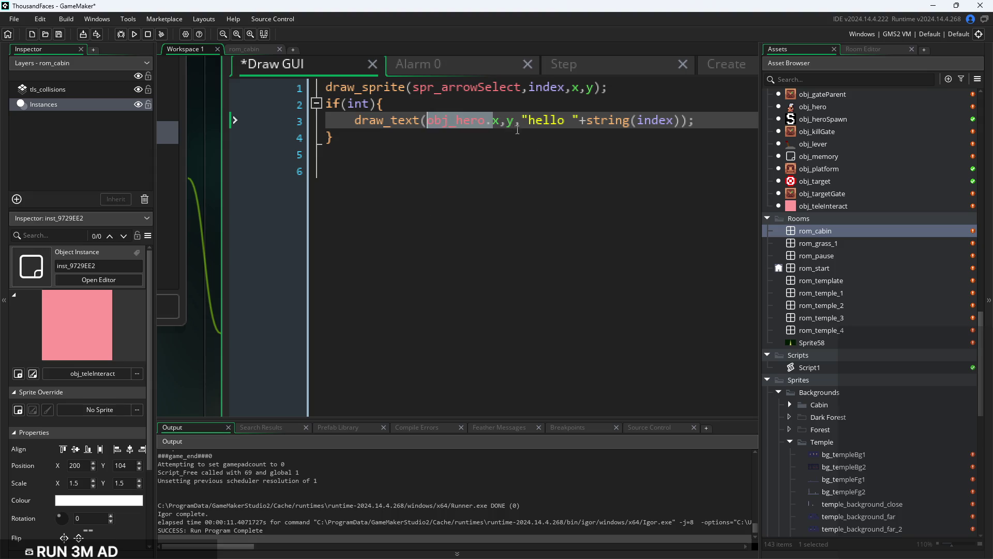
pyautogui.write('v')
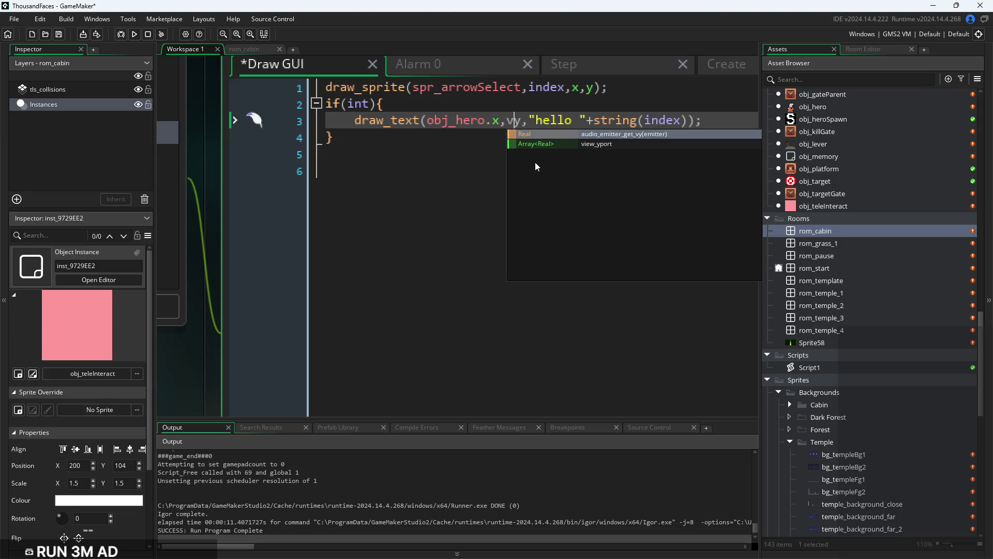
pyautogui.press('BackSpace')
pyautogui.write('obj_hero.')
pyautogui.hotkey('ctrl', 's')
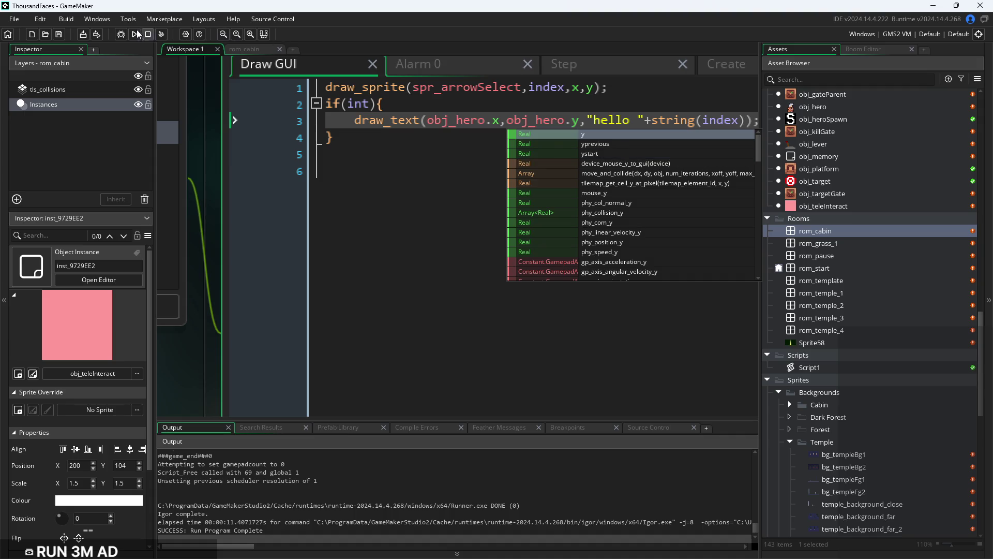
# Test-run the game, walk the player right and left, then close the game window
pyautogui.click(134, 34)
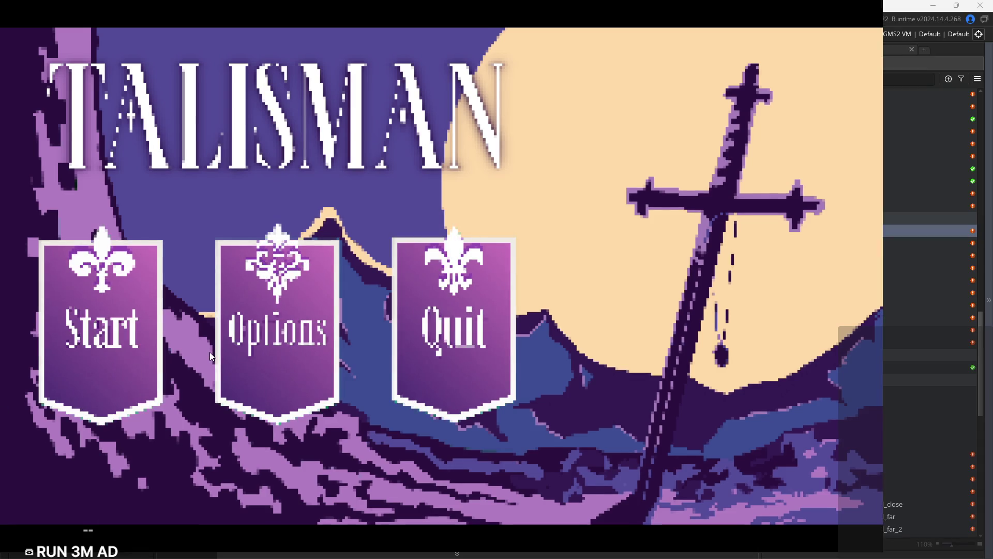
pyautogui.click(126, 404)
pyautogui.press('Right')
pyautogui.press('Left')
pyautogui.press('Right')
pyautogui.press('Right')
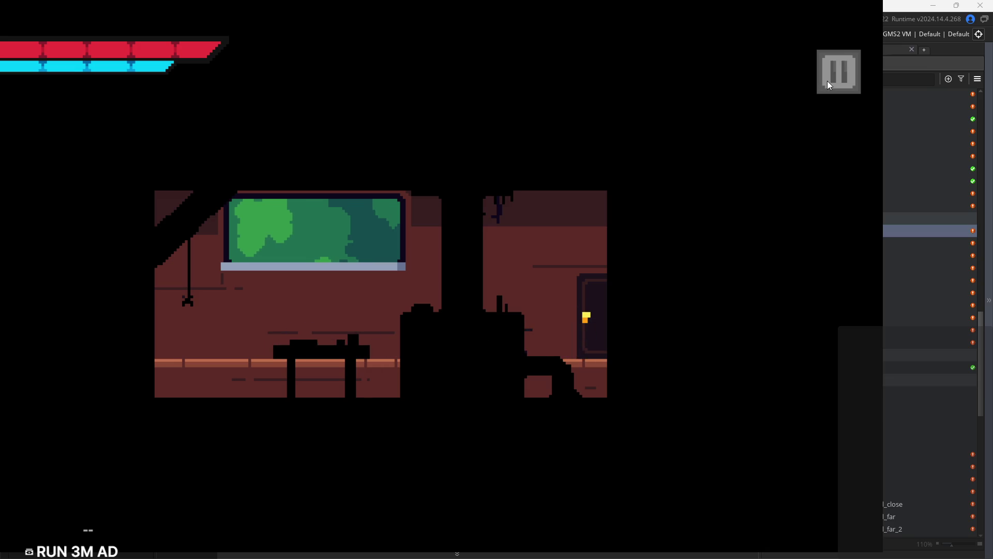
pyautogui.press('Escape')
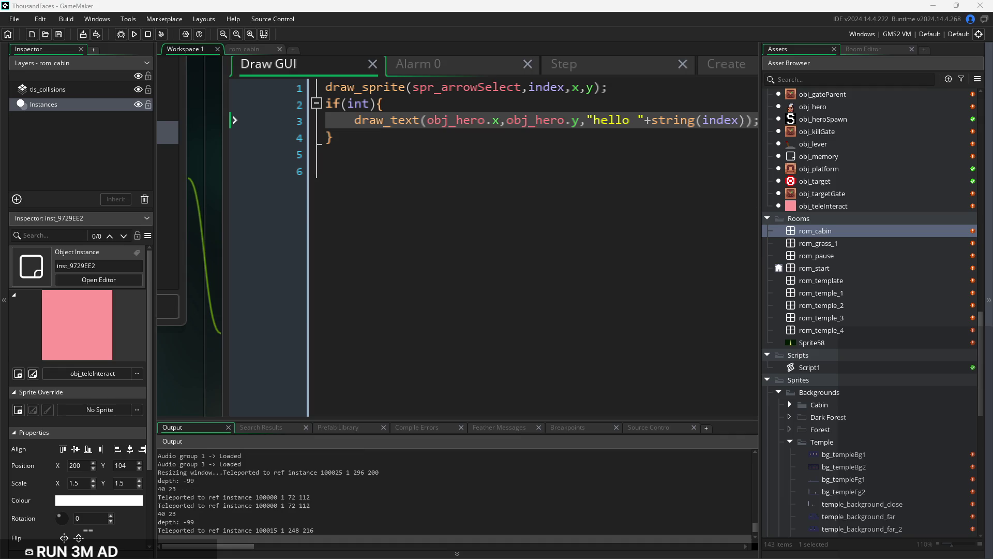
pyautogui.press('Down')
# Replace the draw_text call with show_debug_message(string(index)), fix the 'meesage' typo, and run
pyautogui.click(506, 243)
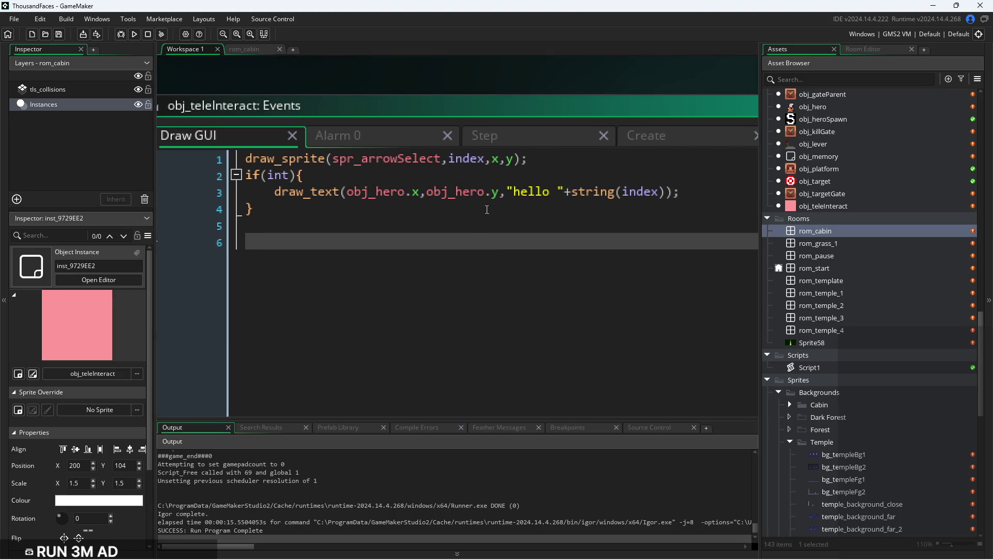
pyautogui.moveTo(491, 207); pyautogui.dragTo(2, 188)
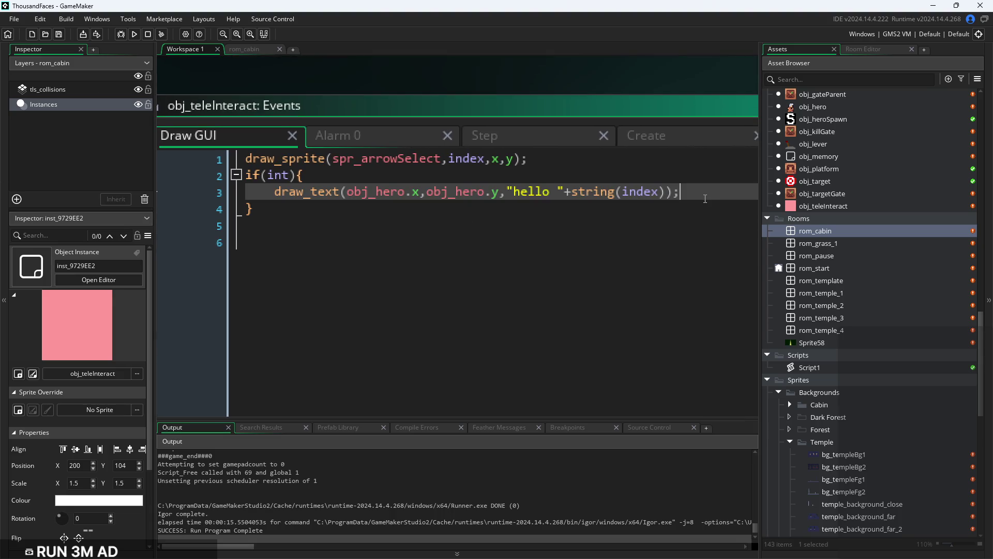
pyautogui.click(535, 191)
pyautogui.moveTo(574, 198)
pyautogui.mouseDown()
pyautogui.moveTo(249, 195)
pyautogui.moveTo(277, 194)
pyautogui.mouseUp()
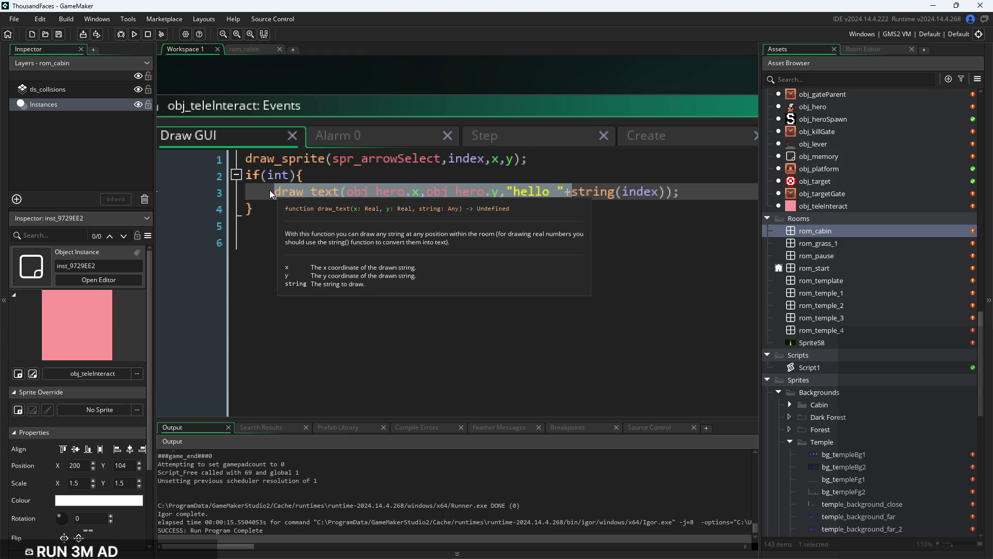
pyautogui.write('show)')
pyautogui.press('BackSpace')
pyautogui.write('_debu')
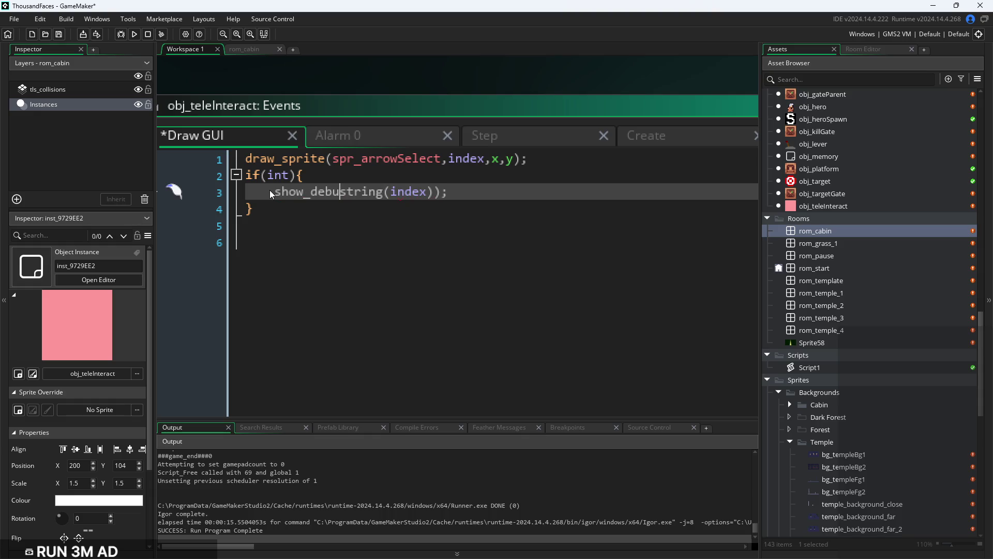
pyautogui.write('g_meesage(')
pyautogui.hotkey('ctrl', 's')
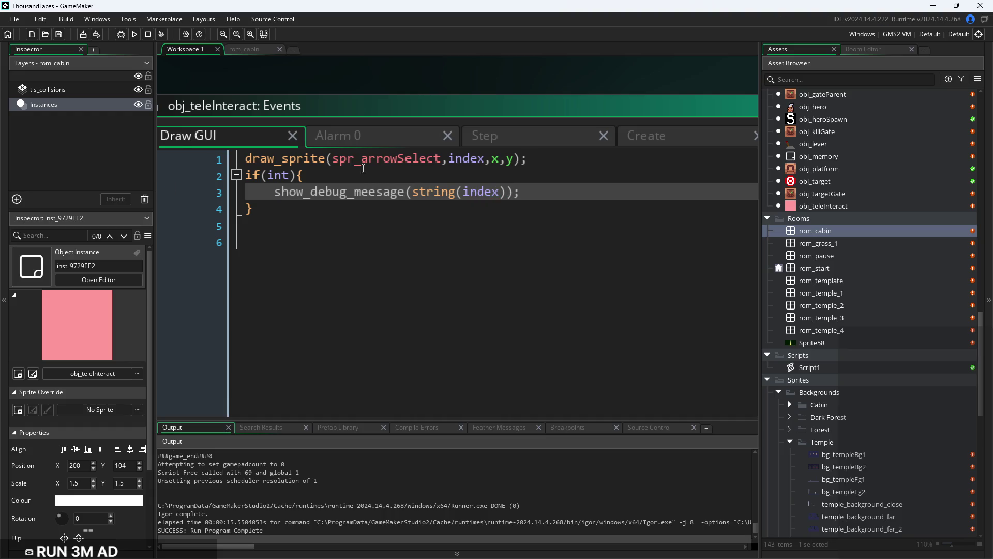
pyautogui.press('Delete')
pyautogui.write('s')
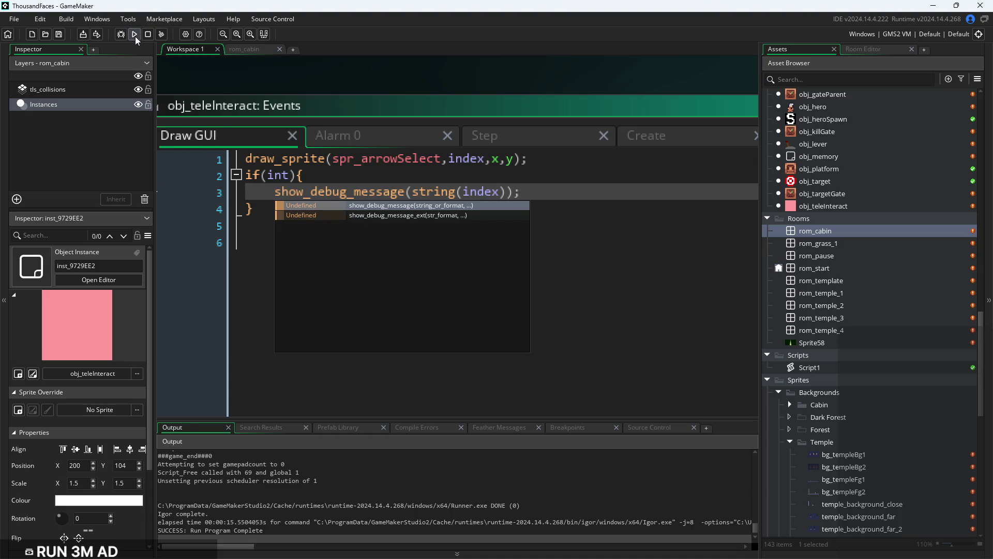
pyautogui.click(135, 36)
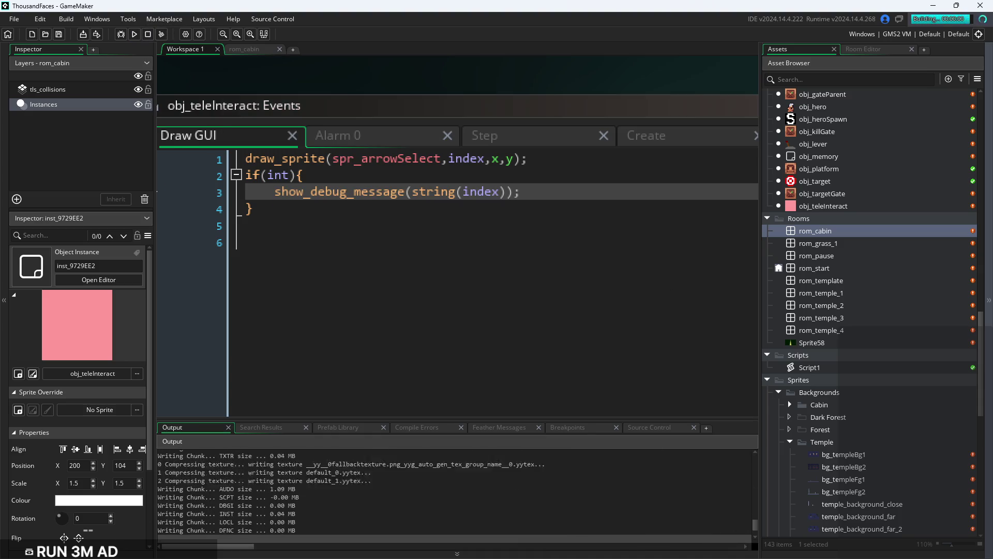
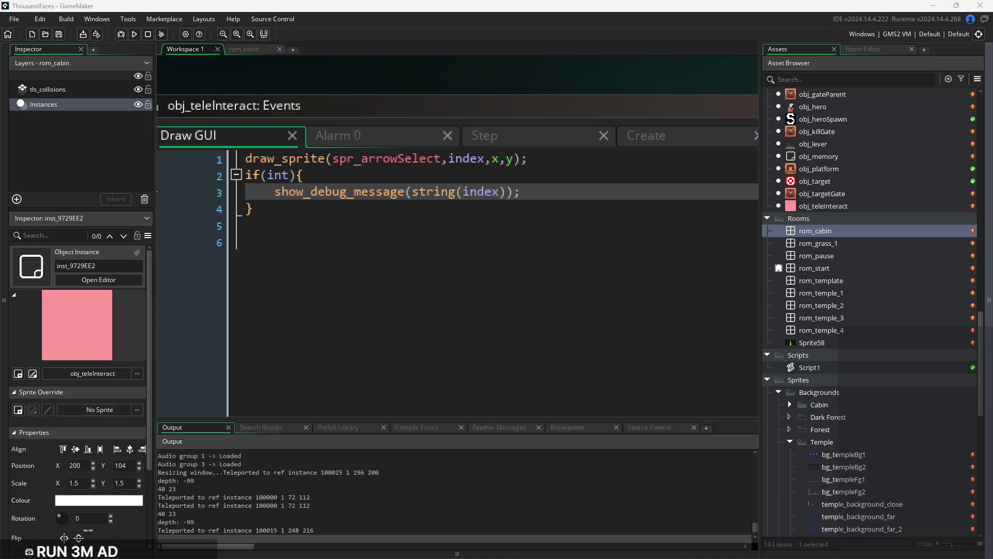
# Bring the Draw GUI code into view and select the if block on lines 2 to 4
pyautogui.click(437, 324)
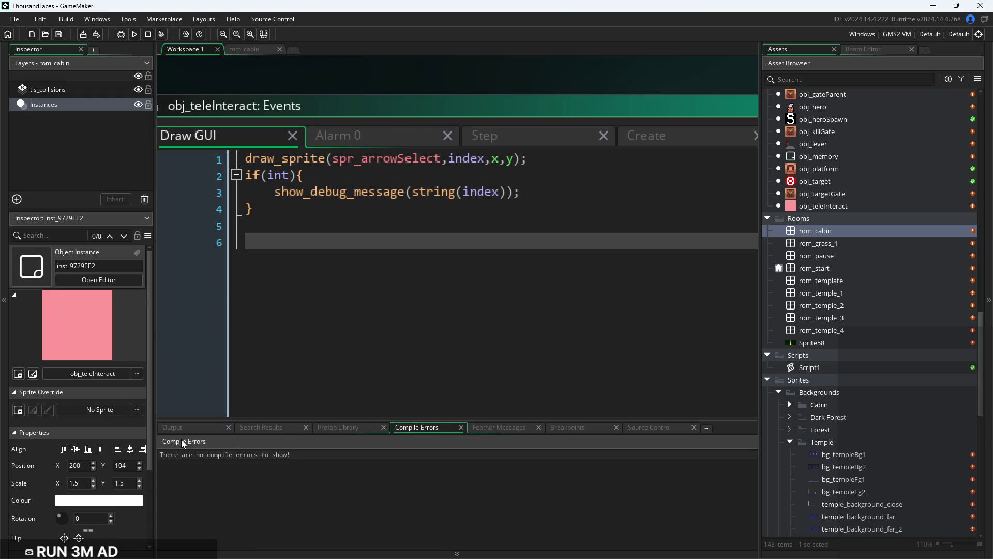
pyautogui.keyDown('ctrl'); pyautogui.scroll(-2, 435, 335); pyautogui.keyUp('ctrl')
pyautogui.keyDown('ctrl'); pyautogui.scroll(-2, 431, 314); pyautogui.keyUp('ctrl')
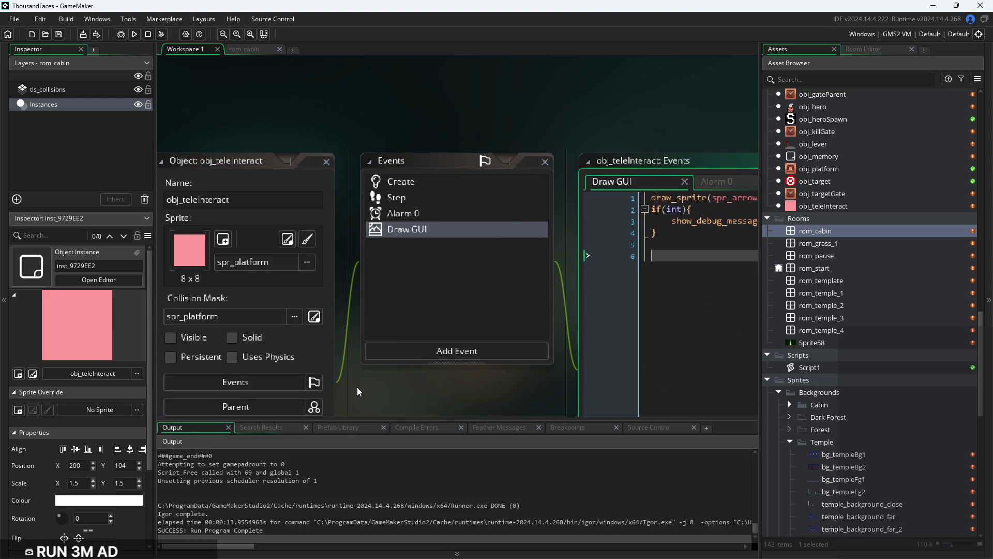
pyautogui.moveTo(357, 387); pyautogui.dragTo(478, 364)
pyautogui.click(281, 298)
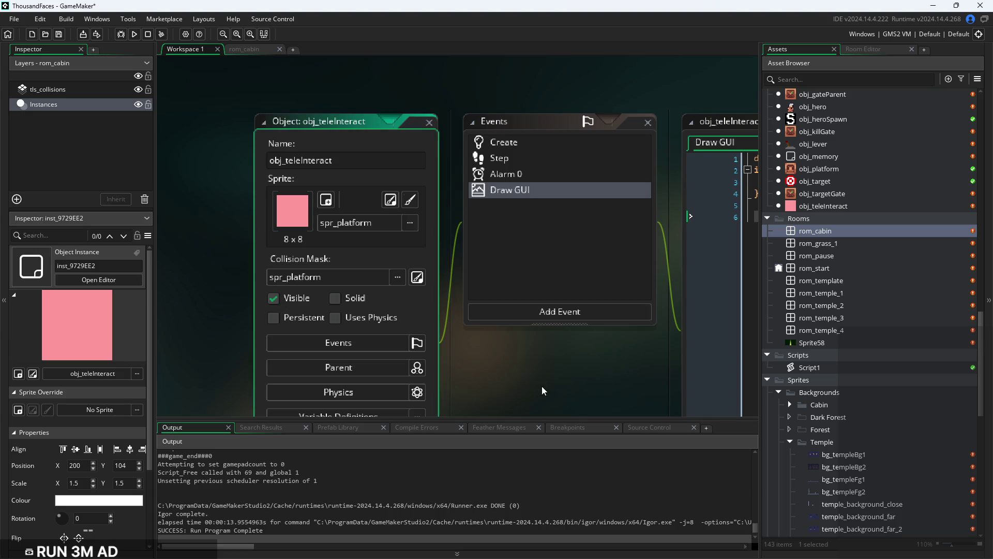
pyautogui.moveTo(569, 372); pyautogui.dragTo(249, 349)
pyautogui.click(522, 158)
pyautogui.moveTo(440, 169)
pyautogui.mouseDown()
pyautogui.moveTo(431, 151)
pyautogui.moveTo(398, 143)
pyautogui.mouseUp()
pyautogui.press('Delete')
pyautogui.hotkey('ctrl', 'z')
# Turn the debug message line into a draw_text(x,y,"hello "+...) call and duplicate lines around it
pyautogui.click(541, 158)
pyautogui.press('BackSpace')
pyautogui.press('BackSpace')
pyautogui.press('BackSpace')
pyautogui.press('BackSpace')
pyautogui.press('BackSpace')
pyautogui.press('BackSpace')
pyautogui.write('draw_text(x,y,"hello "+')
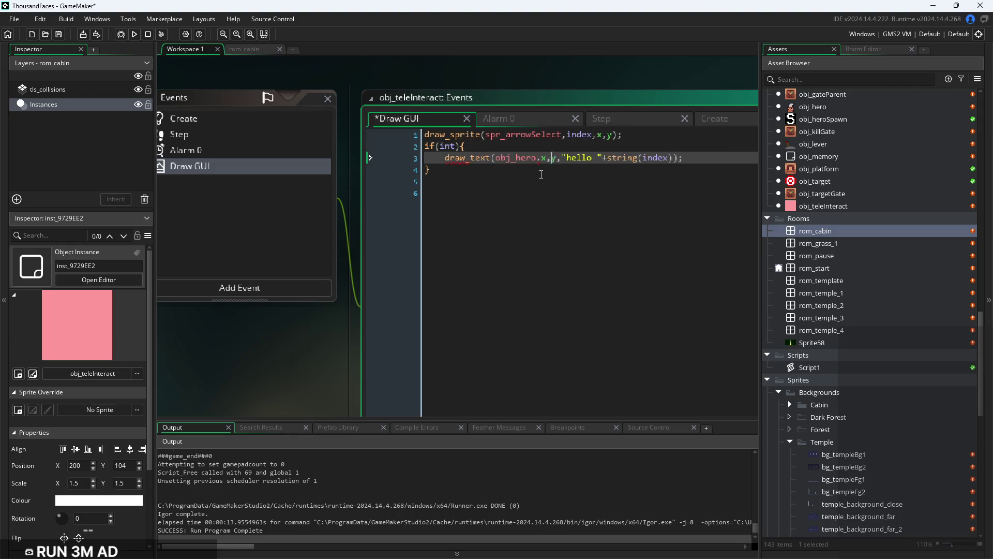
pyautogui.press('Down')
pyautogui.hotkey('ctrl', 'd')
pyautogui.press('Up')
pyautogui.press('Up')
pyautogui.hotkey('ctrl', 'd')
pyautogui.press('Up')
pyautogui.press('End')
# Trim the index and plus from the hello text, then erase the draw_text call
pyautogui.press('Down')
pyautogui.press('Left')
pyautogui.press('Left')
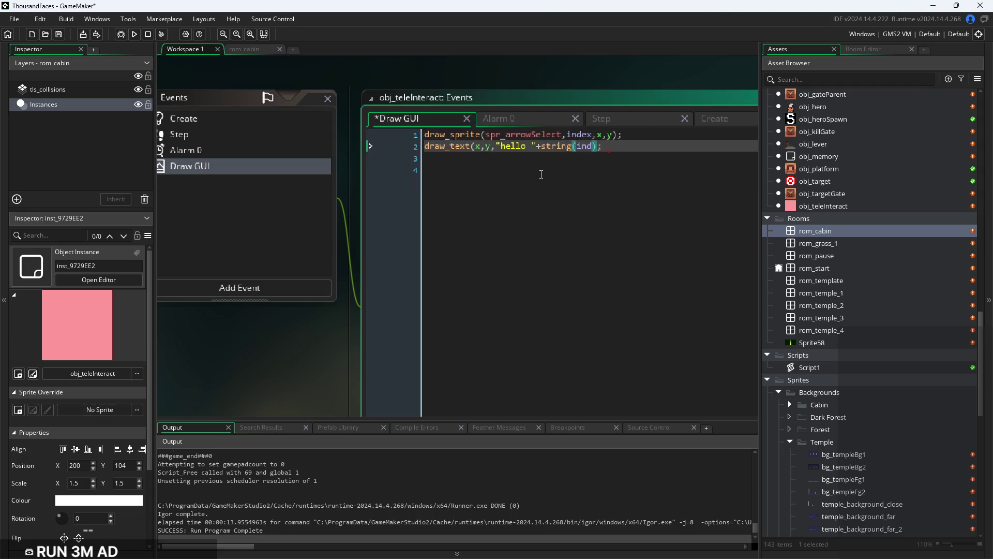
pyautogui.press('BackSpace')
pyautogui.press('BackSpace')
pyautogui.press('BackSpace')
pyautogui.press('Left')
pyautogui.press('Left')
pyautogui.press('BackSpace')
pyautogui.press('Right')
pyautogui.press('Delete')
pyautogui.press('Delete')
pyautogui.press('Delete')
pyautogui.press('BackSpace')
pyautogui.press('BackSpace')
pyautogui.press('BackSpace')
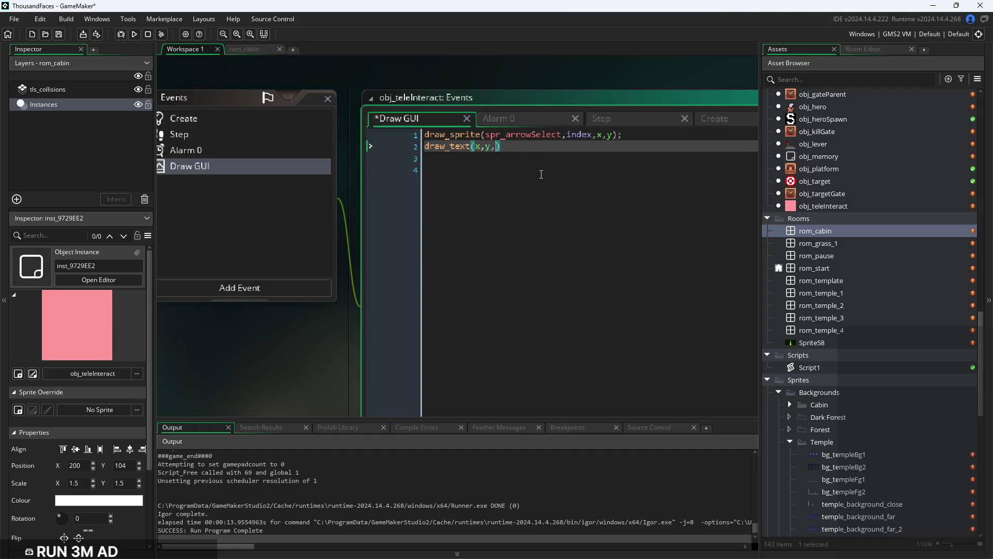
# Restore the indented draw_text line with the index inside the block and save
pyautogui.hotkey('ctrl', 'z')
pyautogui.hotkey('ctrl', 'z')
pyautogui.hotkey('ctrl', 'z')
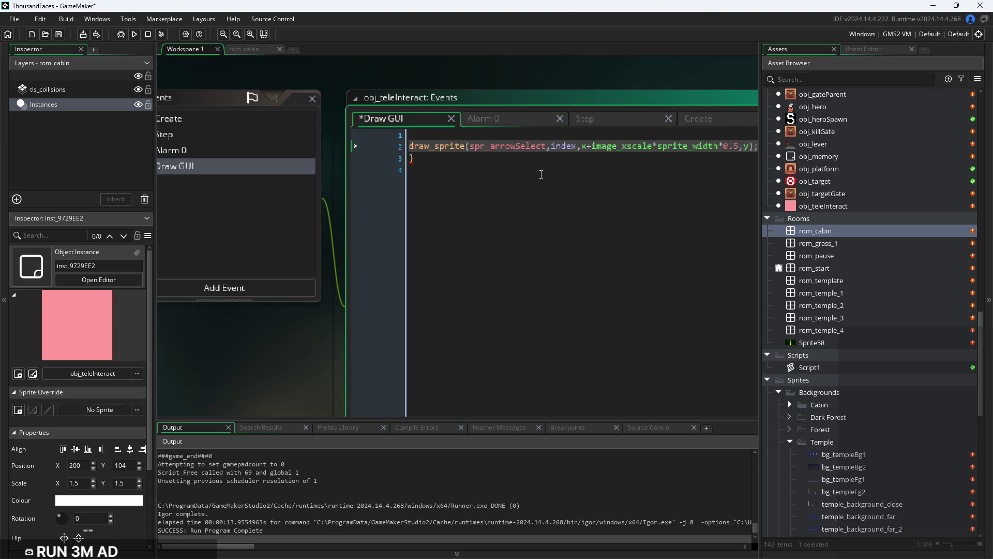
pyautogui.hotkey('ctrl', 'y')
pyautogui.hotkey('ctrl', 'y')
pyautogui.hotkey('ctrl', 'y')
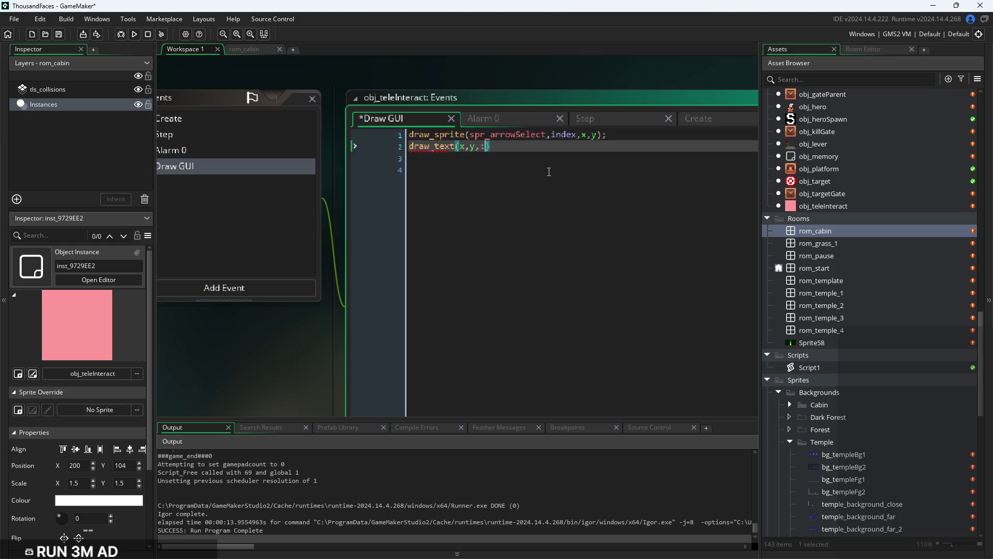
pyautogui.hotkey('ctrl', 'y')
pyautogui.hotkey('ctrl', 'y')
pyautogui.hotkey('ctrl', 'y')
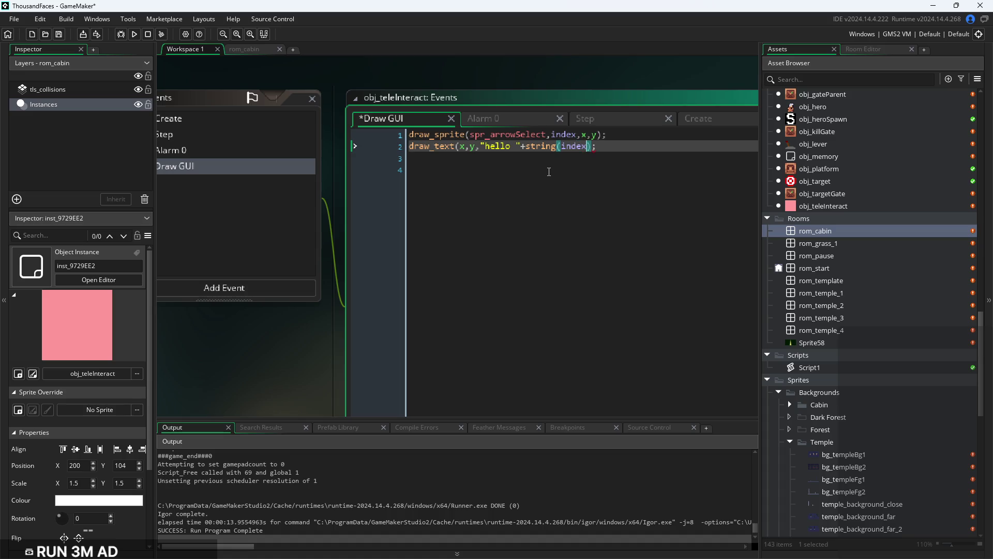
pyautogui.hotkey('ctrl', 'y')
pyautogui.hotkey('ctrl', 'y')
pyautogui.hotkey('ctrl', 'y')
pyautogui.hotkey('ctrl', 'y')
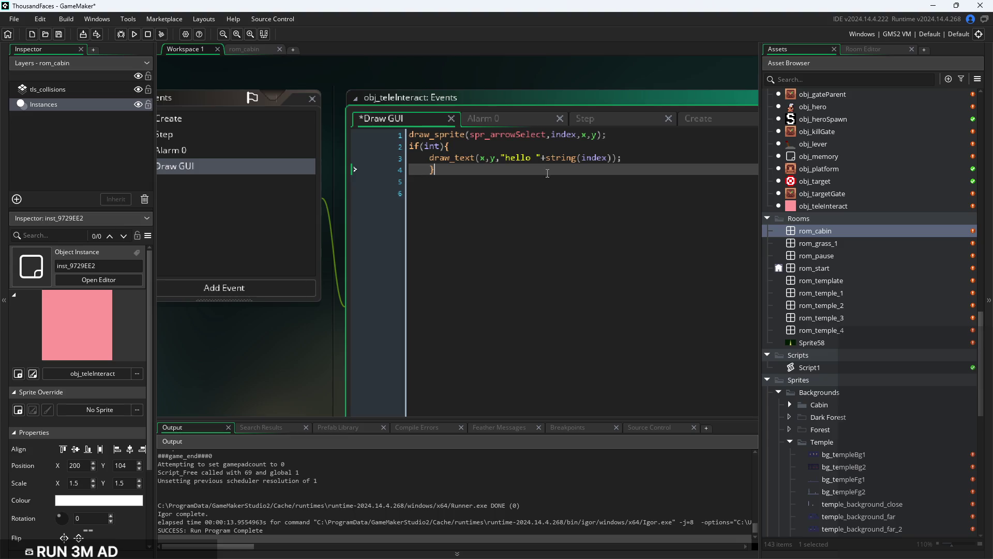
pyautogui.scroll(3, 549, 172)
pyautogui.hotkey('ctrl', 's')
# Bring back the if block with the debug message, delete the duplicate brace and if line, and save
pyautogui.hotkey('ctrl', 'y')
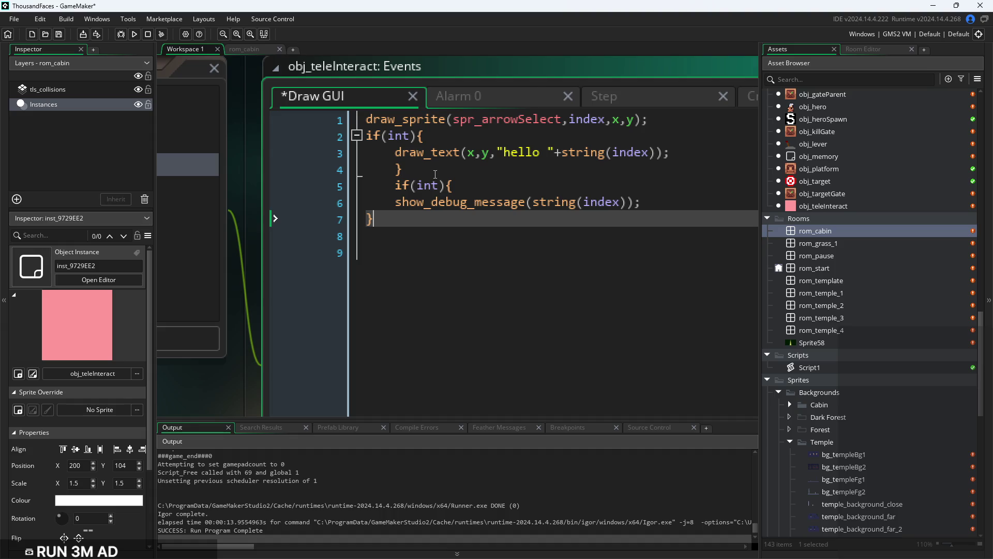
pyautogui.moveTo(450, 185); pyautogui.dragTo(262, 160)
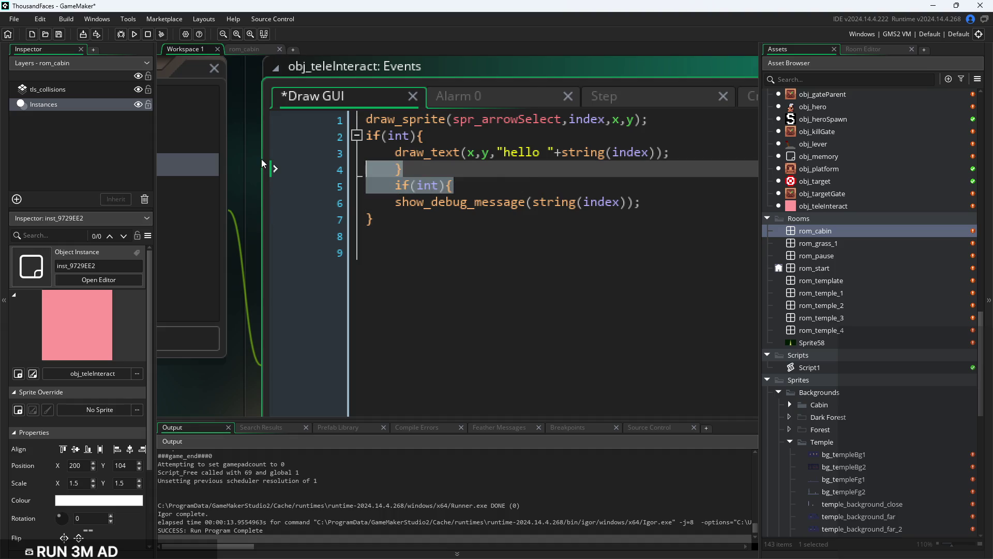
pyautogui.press('BackSpace')
pyautogui.press('BackSpace')
pyautogui.click(391, 189)
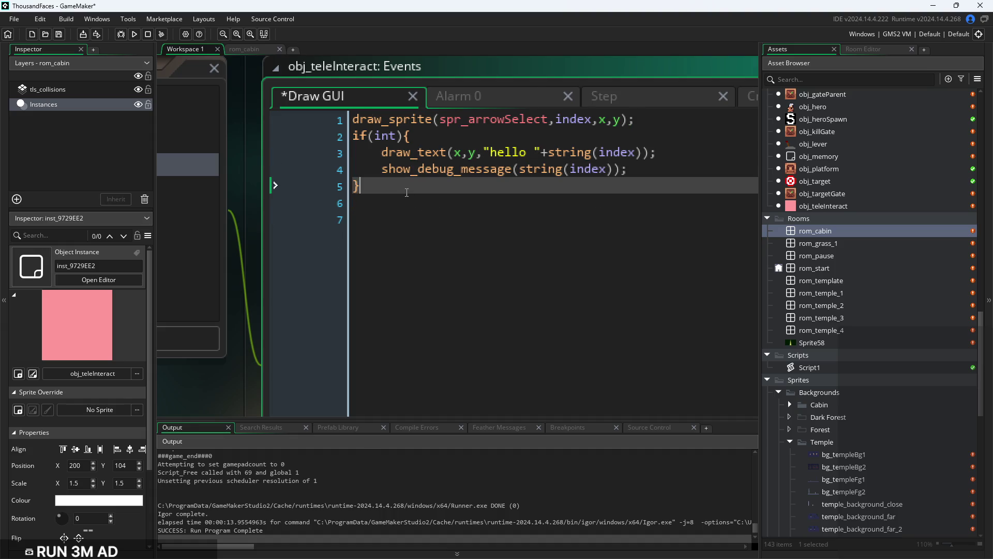
pyautogui.hotkey('ctrl', 's')
# Run the game to test the hello text
pyautogui.click(128, 34)
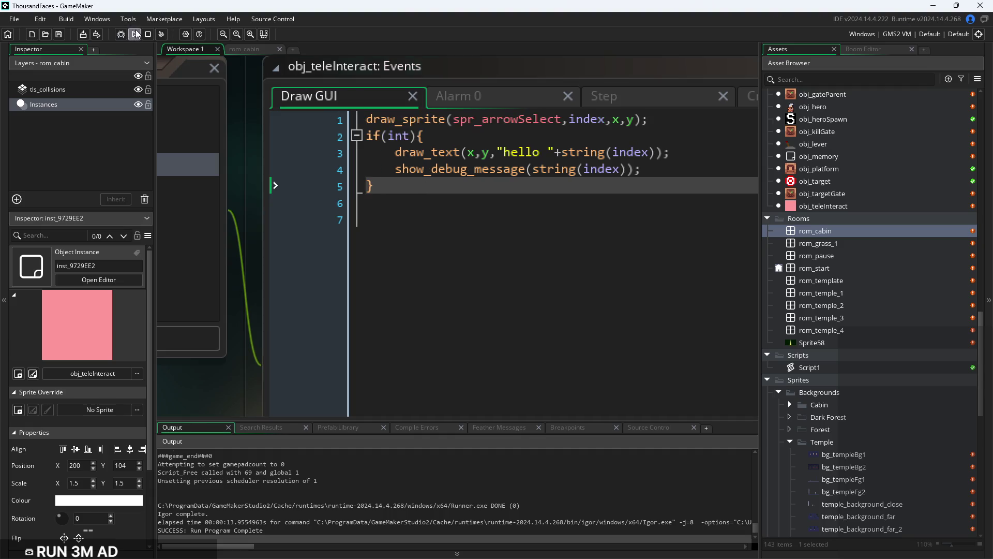
pyautogui.keyDown('ctrl'); pyautogui.scroll(-4, 504, 293); pyautogui.keyUp('ctrl')
pyautogui.moveTo(504, 293); pyautogui.dragTo(561, 284)
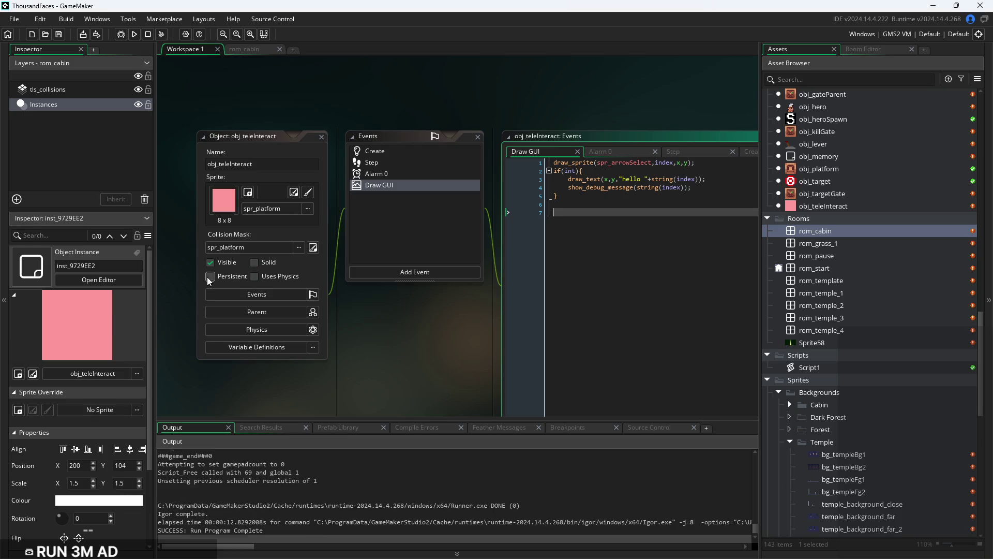
# Set obj_teleInteract's Sprite to None, return to the Draw GUI code, then open rom_cabin
pyautogui.click(246, 209)
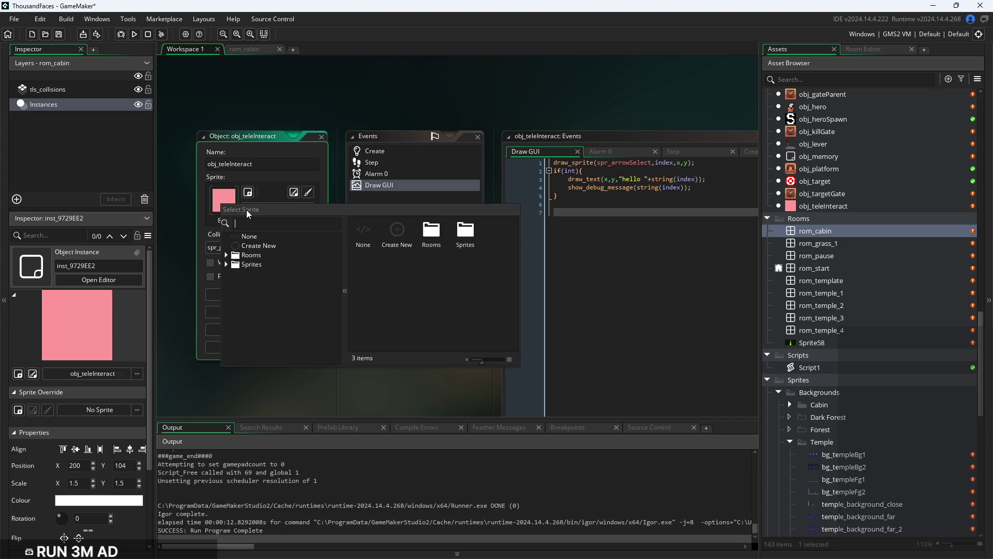
pyautogui.click(251, 237)
pyautogui.click(575, 253)
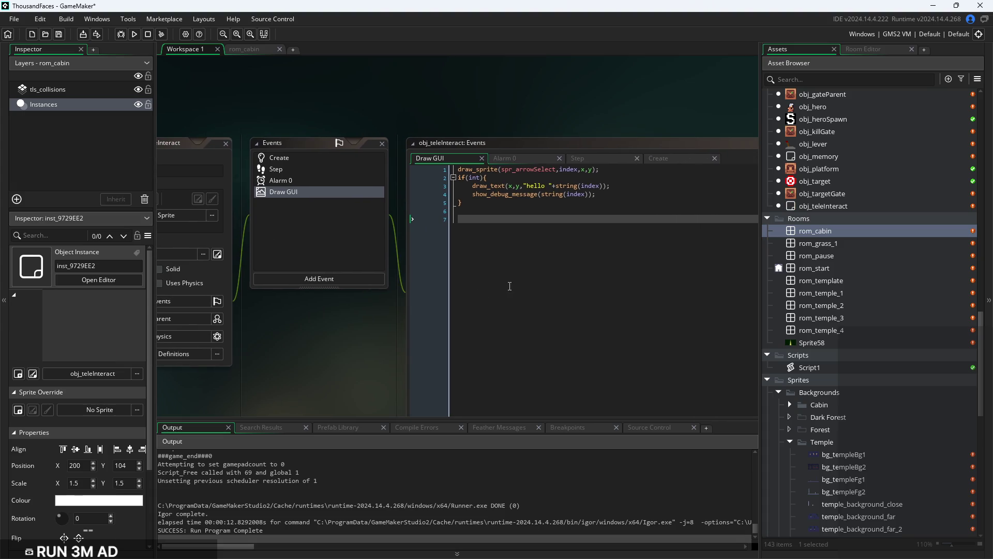
pyautogui.keyDown('ctrl'); pyautogui.scroll(3, 515, 280); pyautogui.keyUp('ctrl')
pyautogui.click(544, 254)
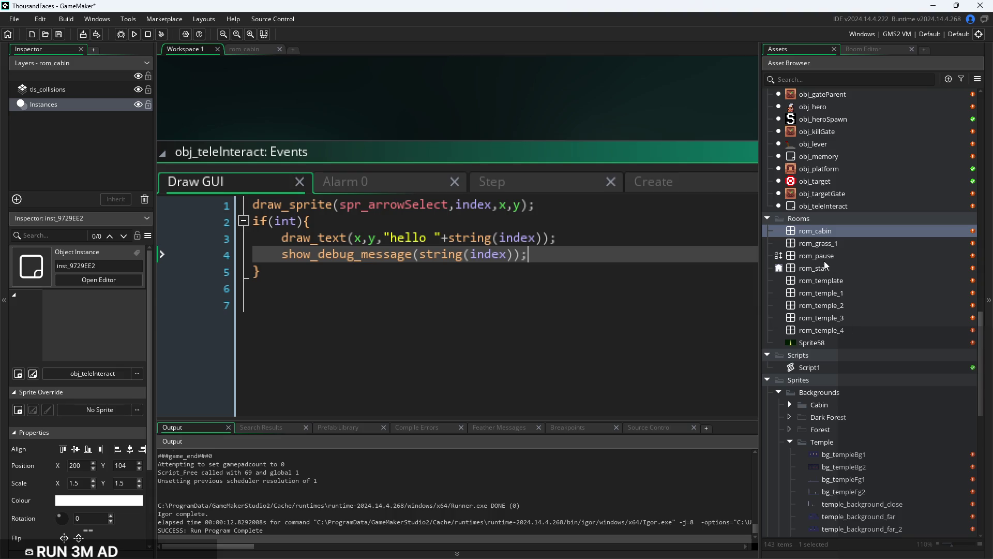
pyautogui.doubleClick(838, 229)
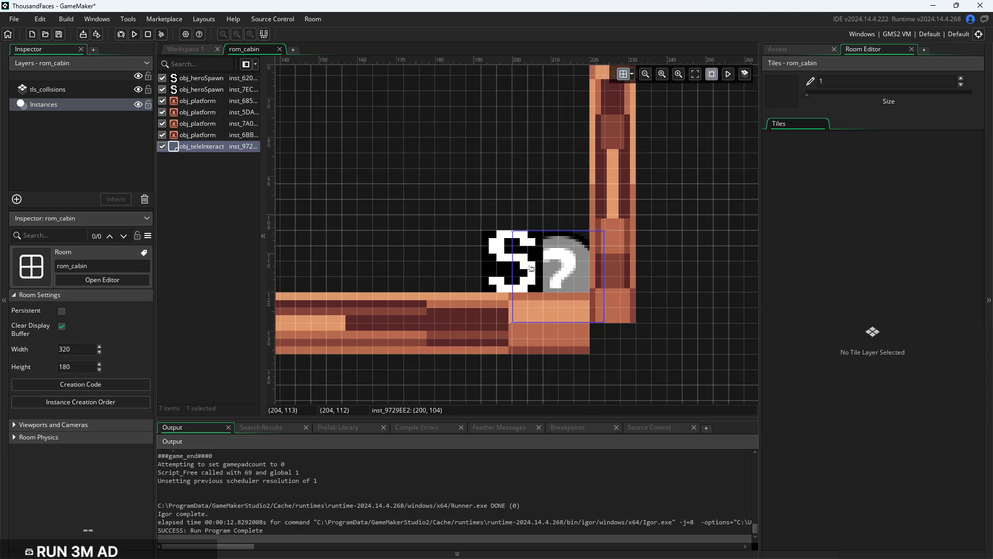
# Move the instance to (196, 92), stretch it to Y scale 1.75, then return to the Draw GUI code
pyautogui.moveTo(580, 284)
pyautogui.mouseDown()
pyautogui.moveTo(574, 243)
pyautogui.moveTo(559, 233)
pyautogui.moveTo(555, 250)
pyautogui.moveTo(564, 251)
pyautogui.mouseUp()
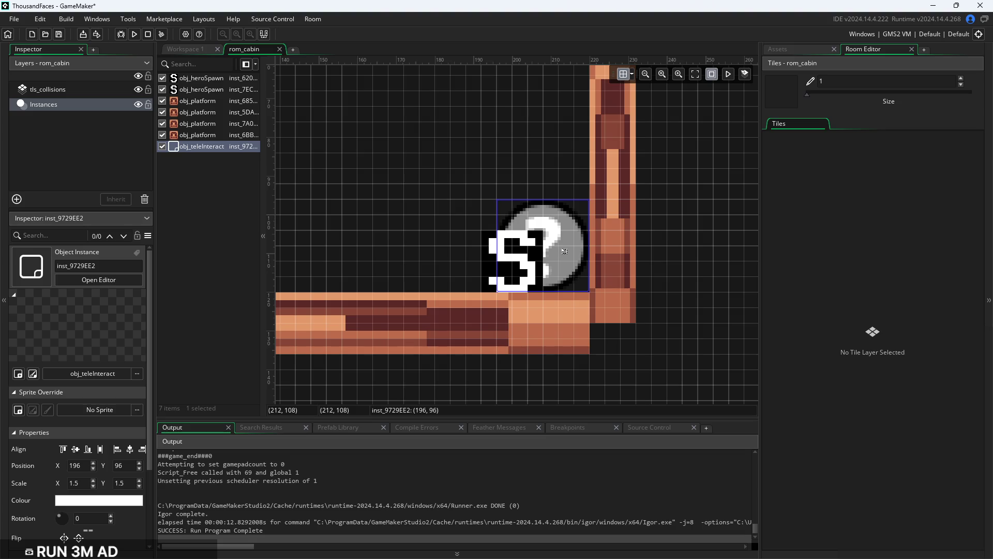
pyautogui.moveTo(546, 199); pyautogui.dragTo(546, 174)
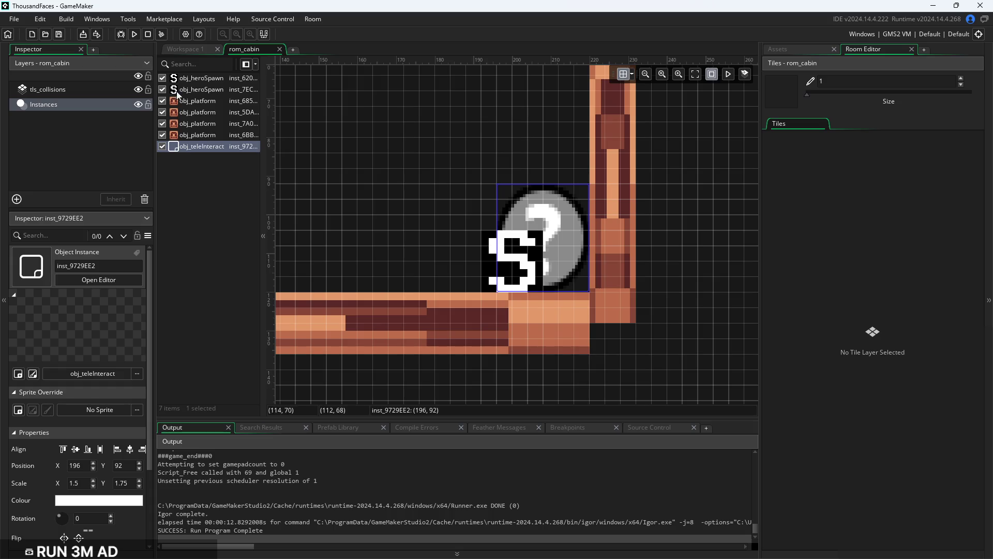
pyautogui.click(176, 50)
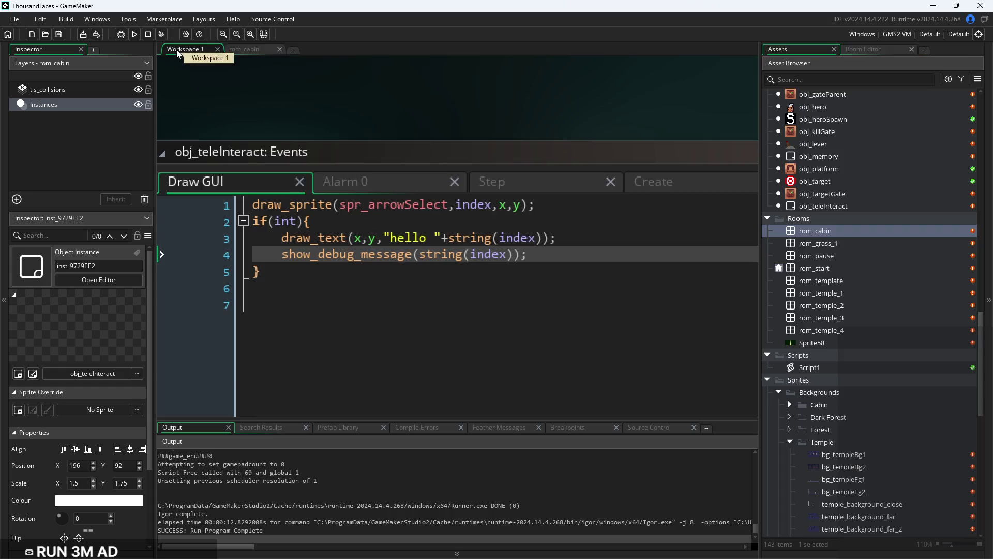
pyautogui.click(546, 263)
pyautogui.click(556, 255)
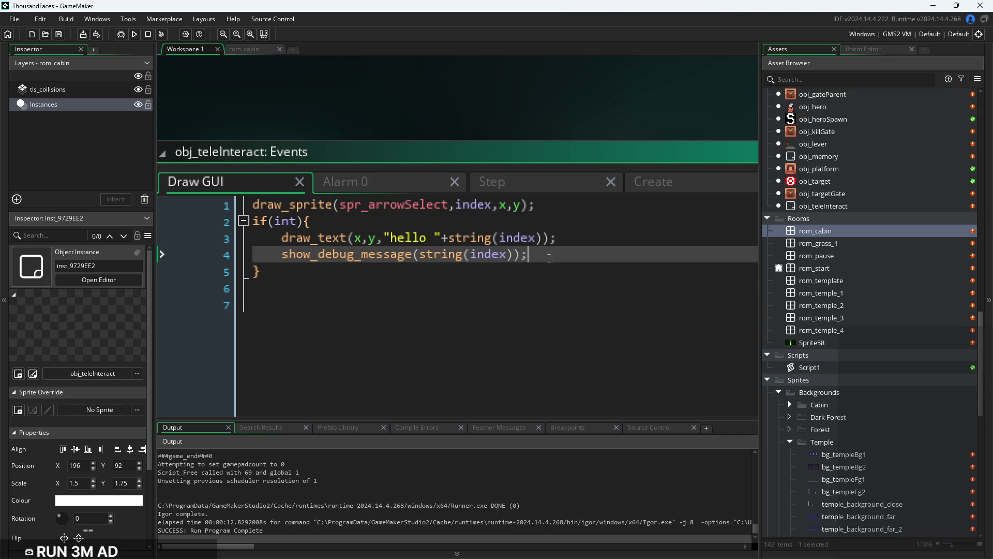
# Make obj_teleInteract visible, set its collision mask to Same As Sprite, and run the game
pyautogui.scroll(-3, 517, 285)
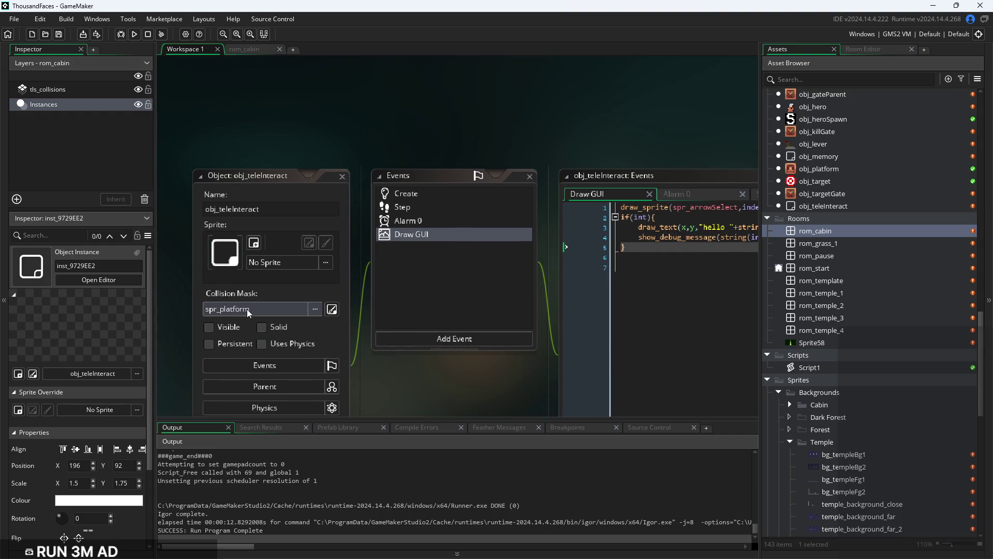
pyautogui.click(222, 322)
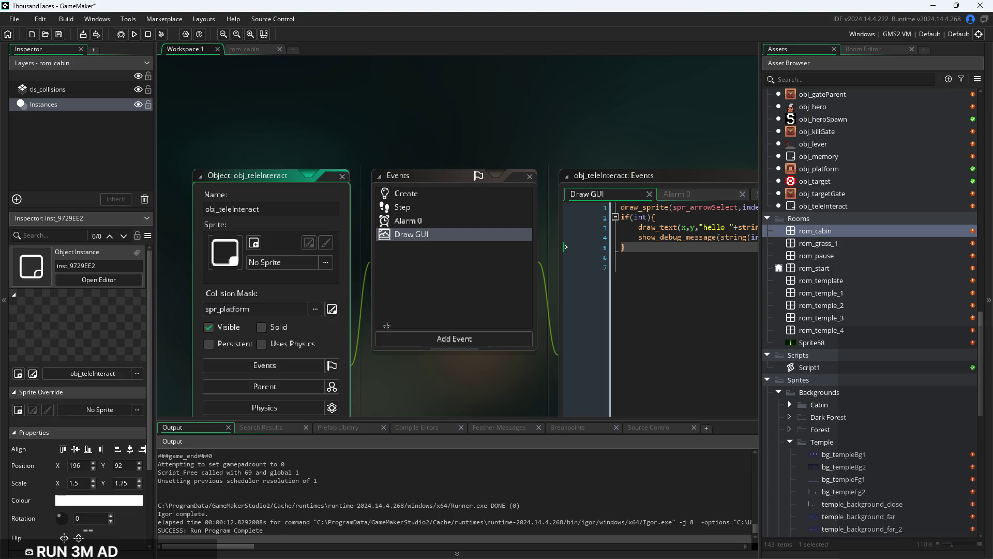
pyautogui.scroll(-2, 477, 376)
pyautogui.click(221, 311)
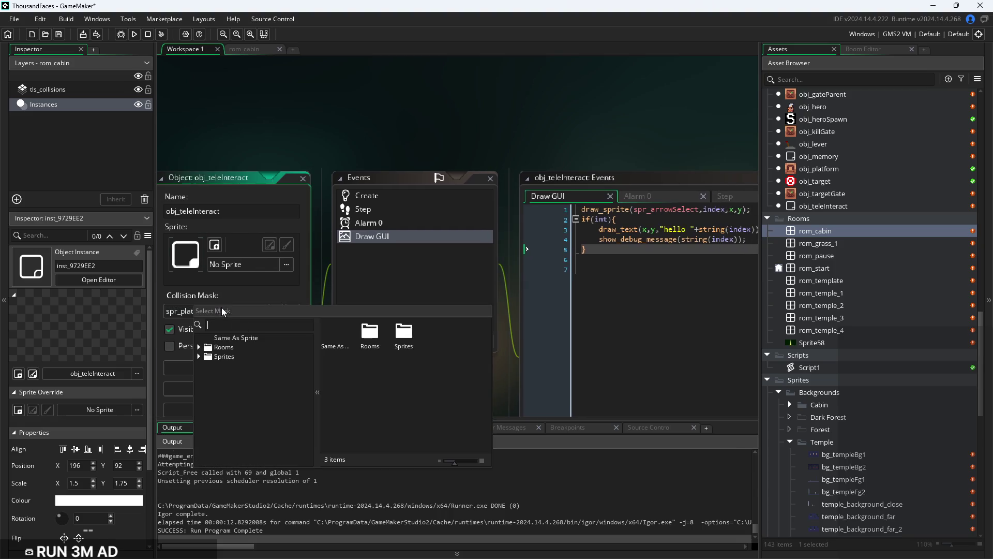
pyautogui.click(234, 338)
pyautogui.scroll(3, 277, 365)
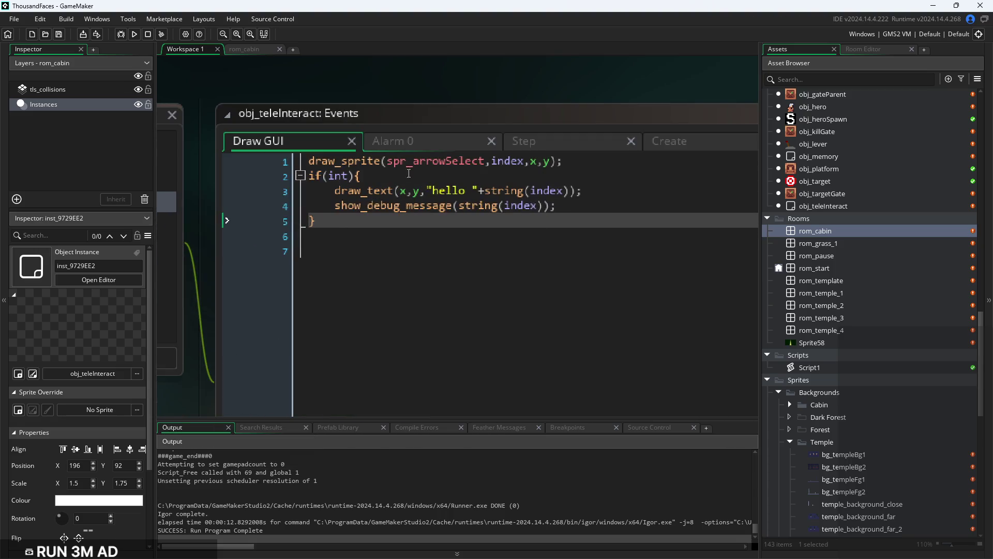
pyautogui.click(133, 34)
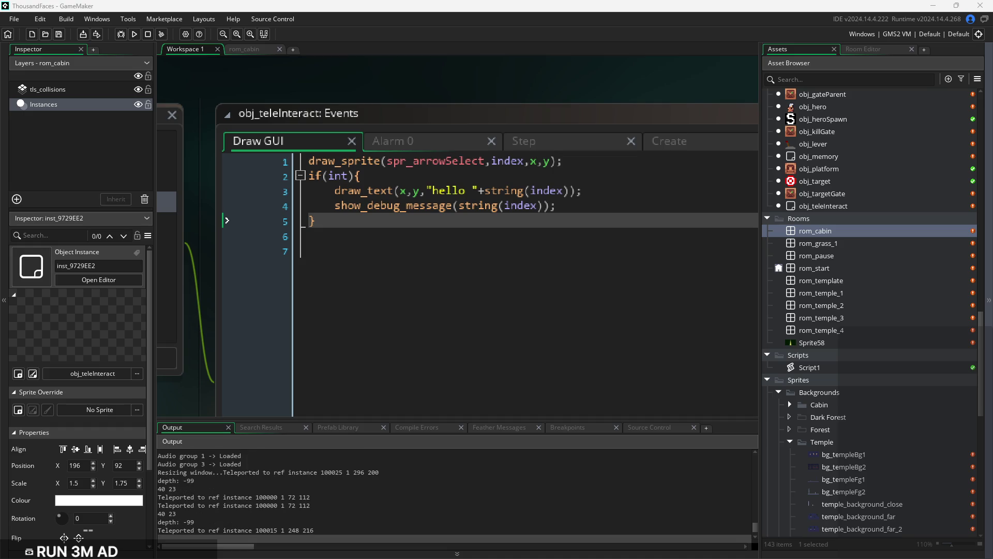
# Bring the object and Events panels into view and leave the sprite as No Sprite
pyautogui.hscroll(-5, 427, 401)
pyautogui.hscroll(-5, 641, 385)
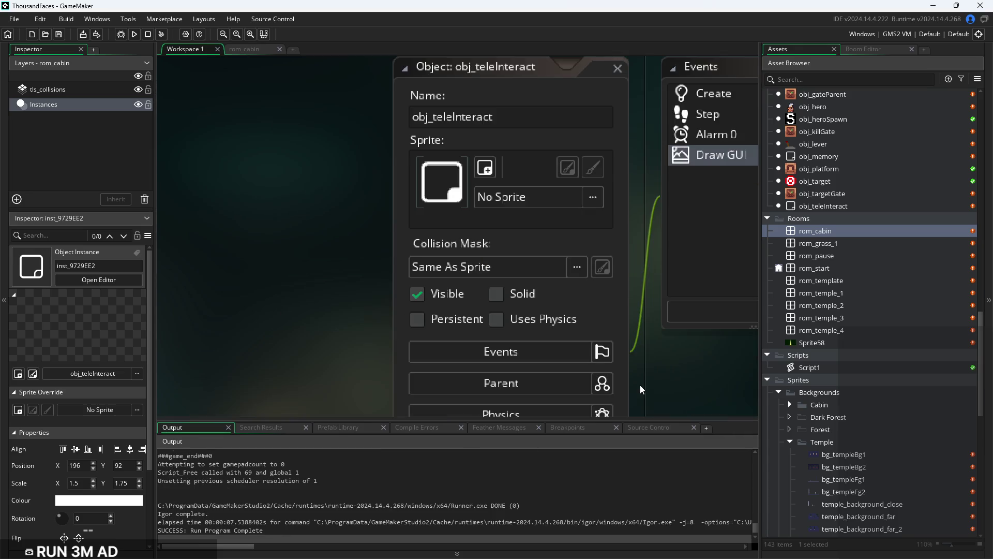
pyautogui.moveTo(585, 231); pyautogui.dragTo(191, 231)
pyautogui.scroll(-2, 566, 246)
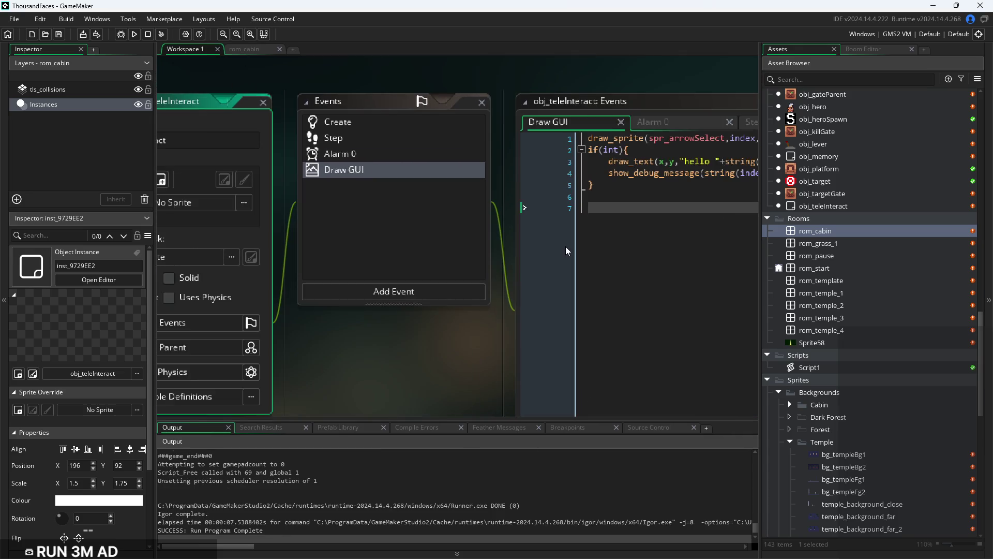
pyautogui.scroll(-1, 566, 246)
pyautogui.hscroll(5, 490, 283)
pyautogui.hscroll(-5, 491, 283)
pyautogui.click(409, 221)
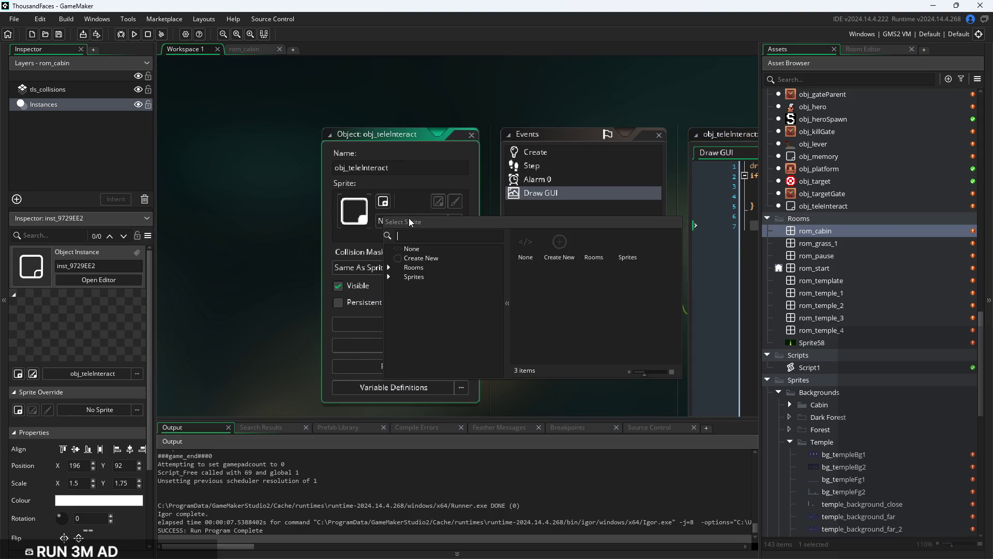
pyautogui.click(434, 249)
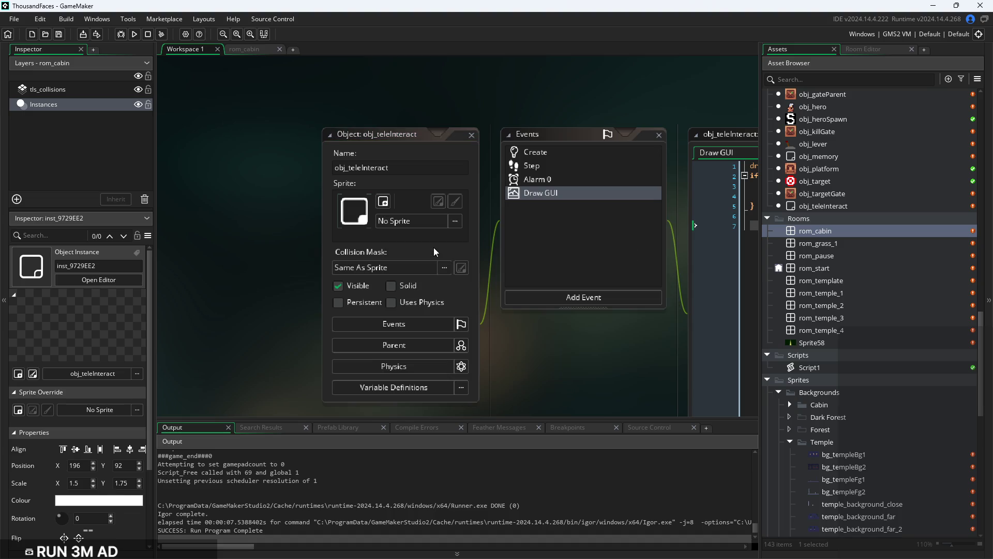
# Assign spr_platform as the object's sprite, then clear it back to None
pyautogui.click(430, 227)
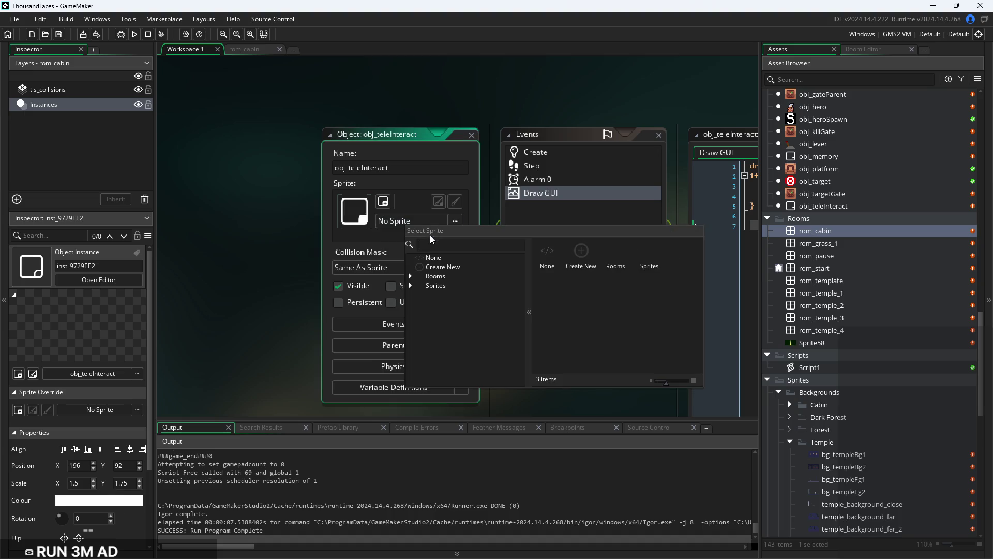
pyautogui.click(436, 285)
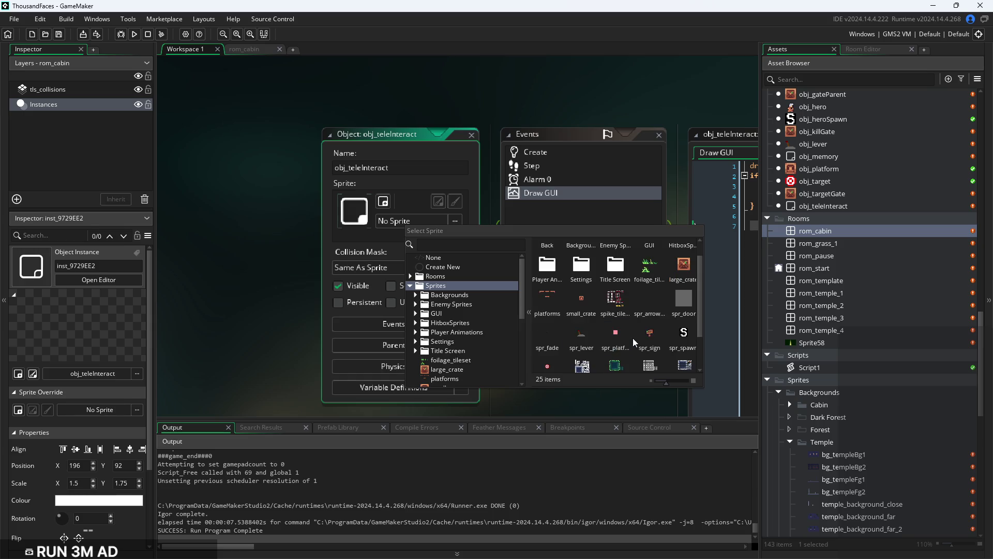
pyautogui.doubleClick(611, 348)
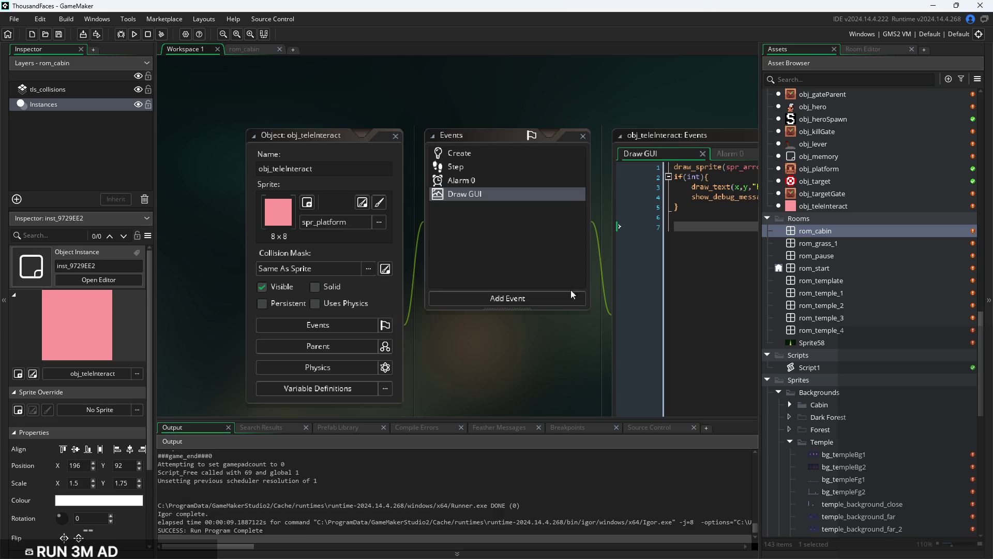
pyautogui.click(346, 222)
pyautogui.click(359, 255)
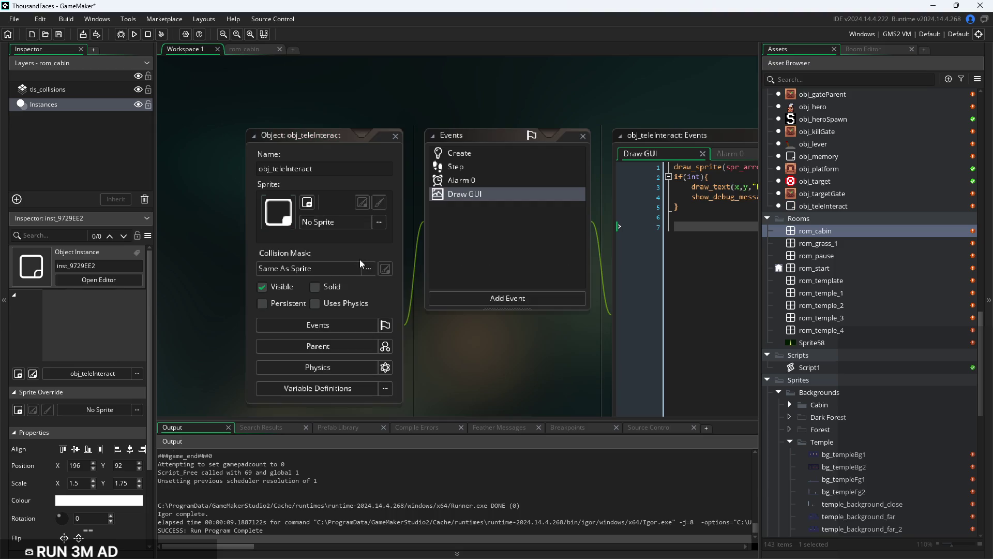
# Set the collision mask to spr_platform and run the game to test it
pyautogui.click(133, 35)
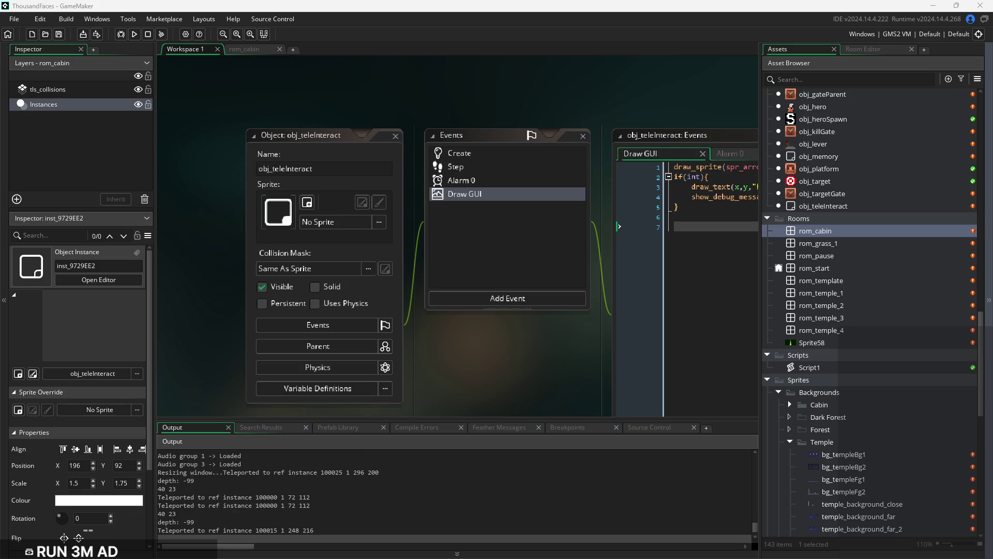
pyautogui.click(333, 273)
pyautogui.click(313, 321)
pyautogui.scroll(-5, 362, 393)
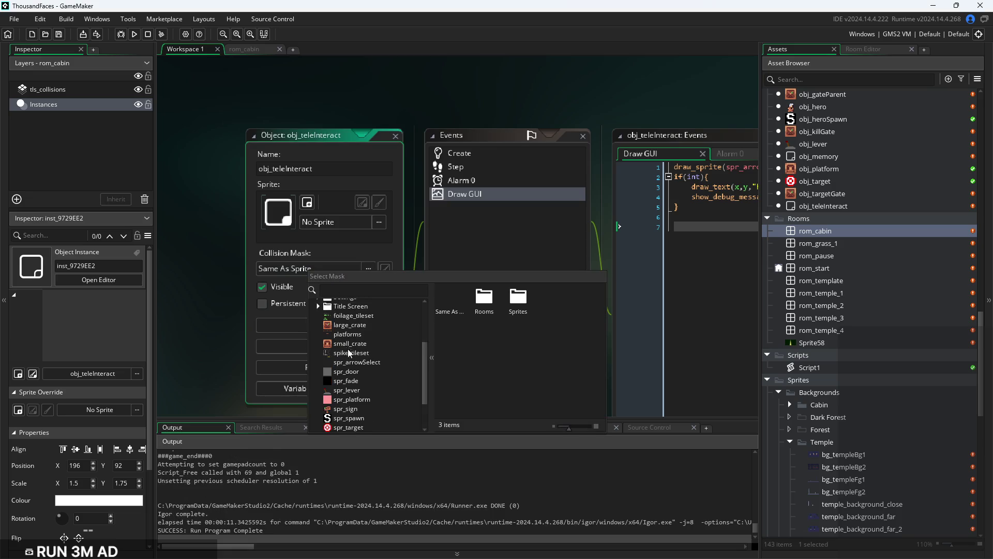
pyautogui.click(352, 399)
pyautogui.click(134, 33)
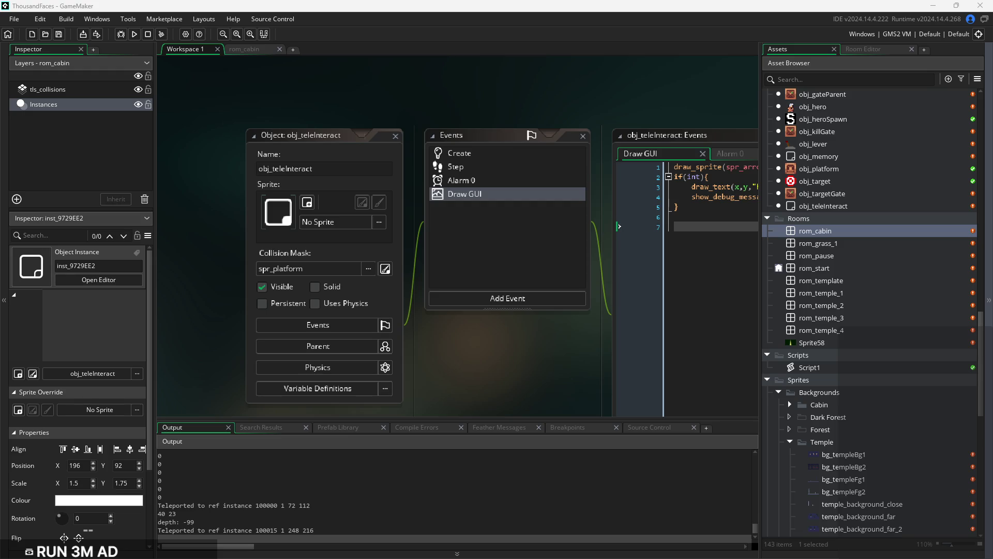
# Delete the if block from the Draw GUI code, leaving only the draw_sprite line
pyautogui.moveTo(554, 364); pyautogui.dragTo(155, 356)
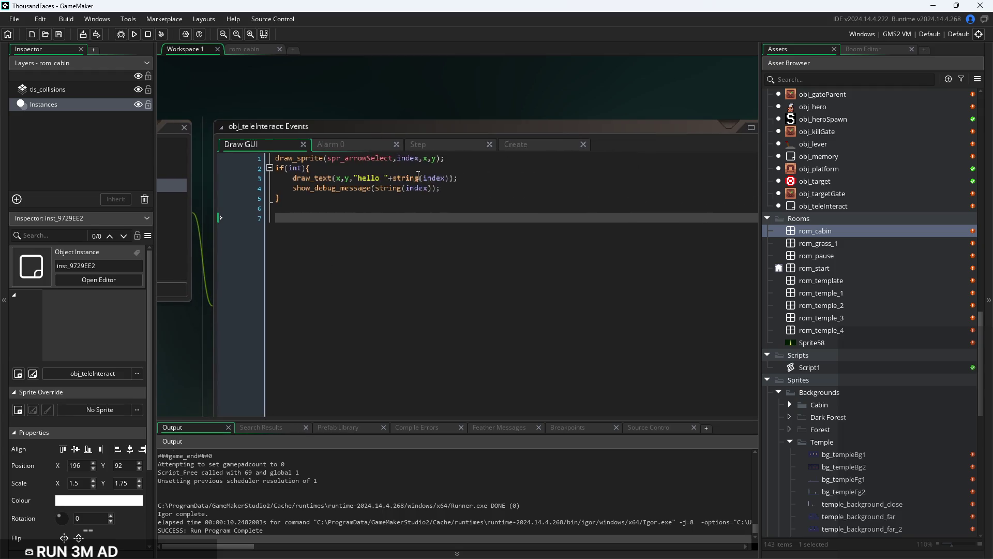
pyautogui.click(471, 177)
pyautogui.moveTo(475, 185); pyautogui.dragTo(385, 179)
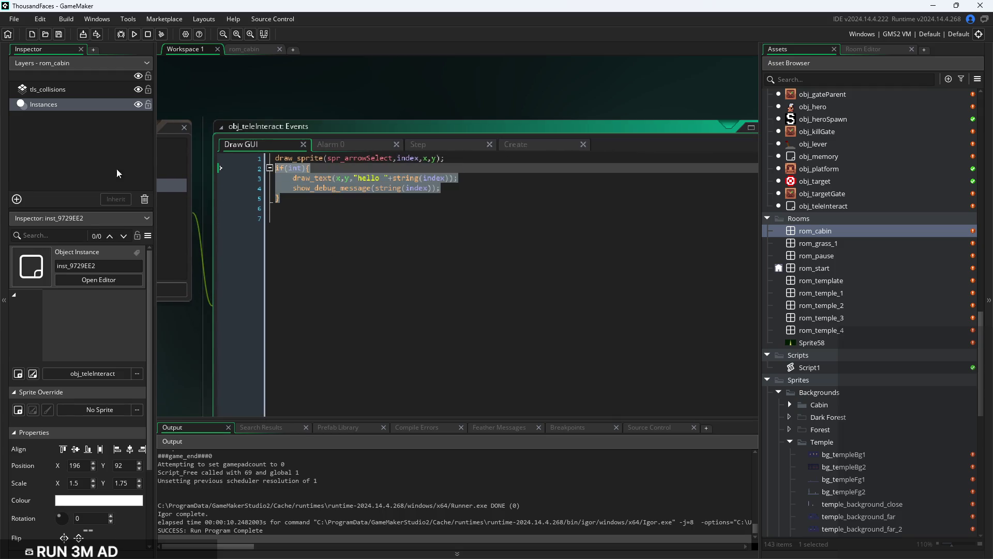
pyautogui.press('BackSpace')
pyautogui.click(385, 179)
pyautogui.scroll(2, 385, 179)
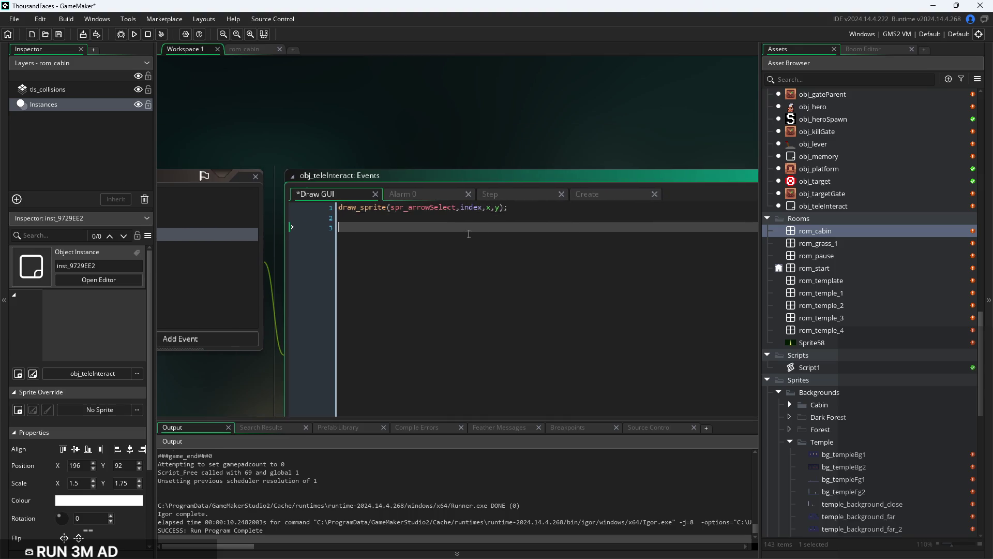
pyautogui.scroll(-2, 443, 228)
# Open the spr_platform sprite from the Asset Browser
pyautogui.moveTo(489, 227); pyautogui.dragTo(734, 227)
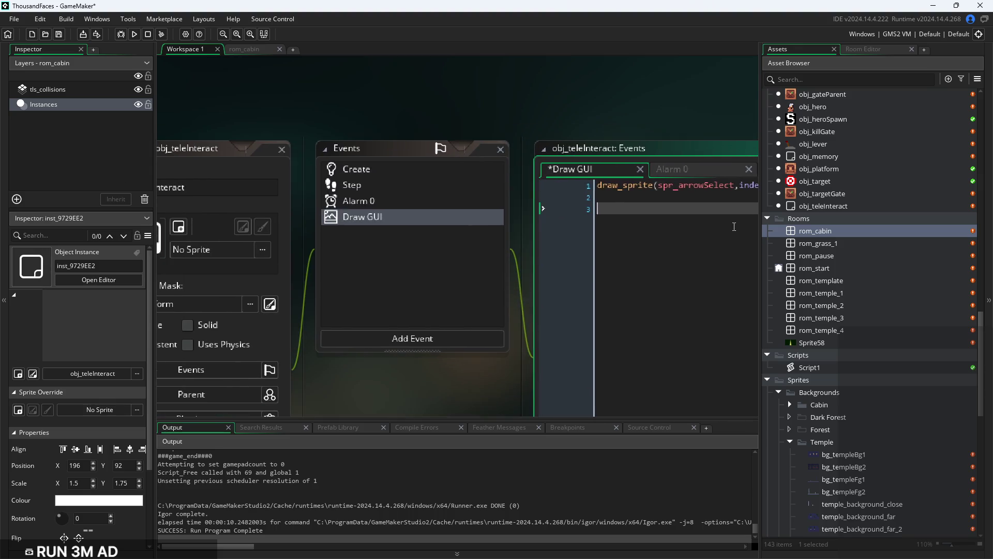
pyautogui.scroll(-2, 831, 350)
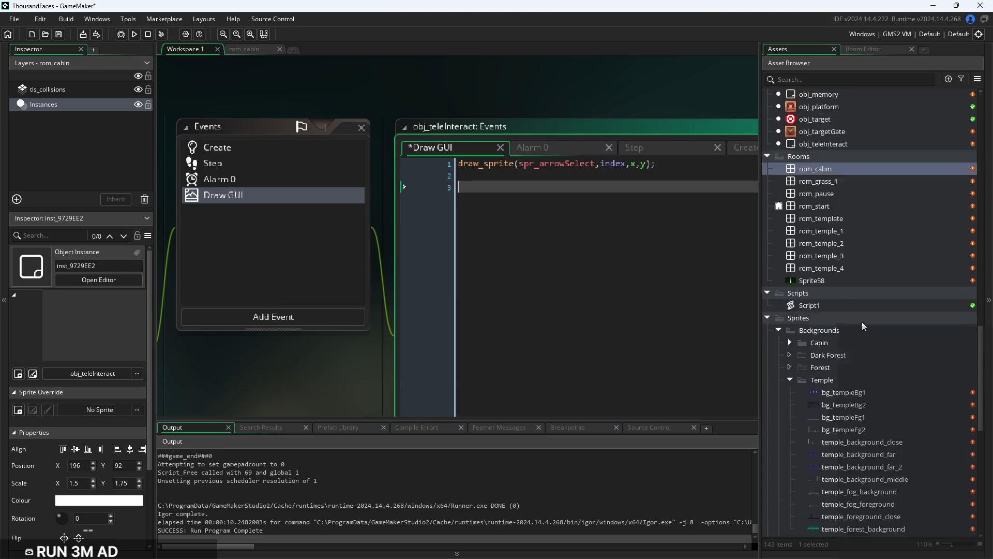
pyautogui.scroll(2, 860, 223)
pyautogui.scroll(-15, 865, 352)
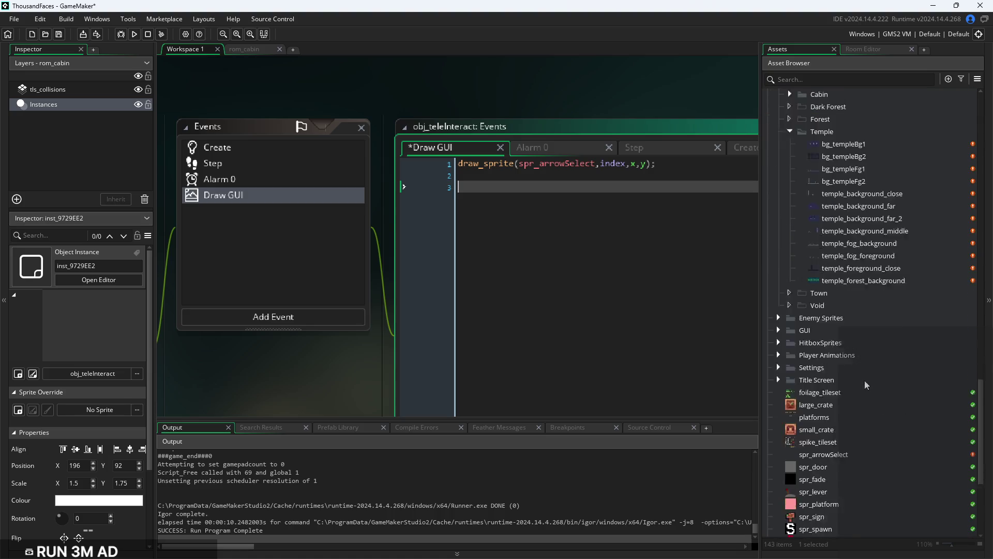
pyautogui.doubleClick(840, 317)
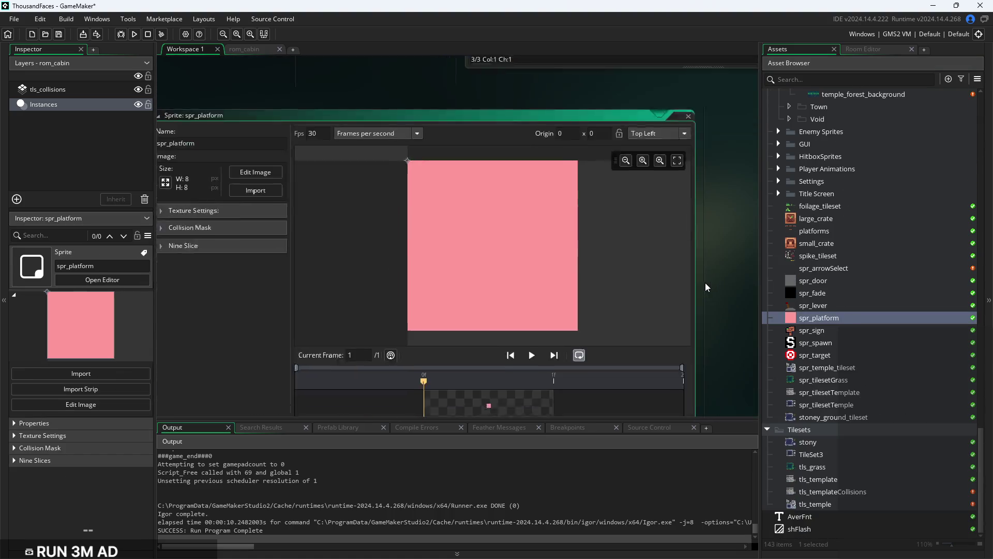
# Select obj_teleInteract in the Asset Browser to show its properties
pyautogui.scroll(12, 854, 302)
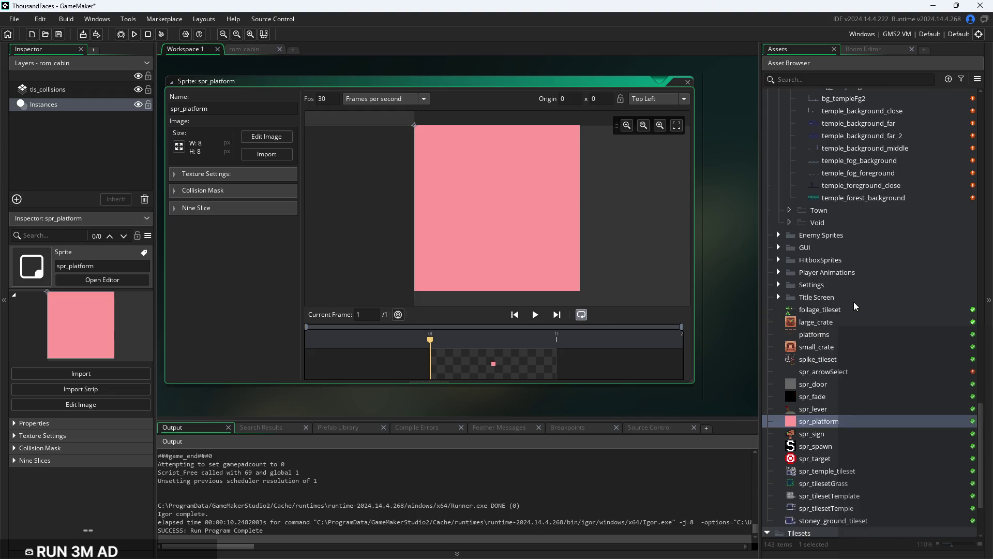
pyautogui.scroll(10, 862, 287)
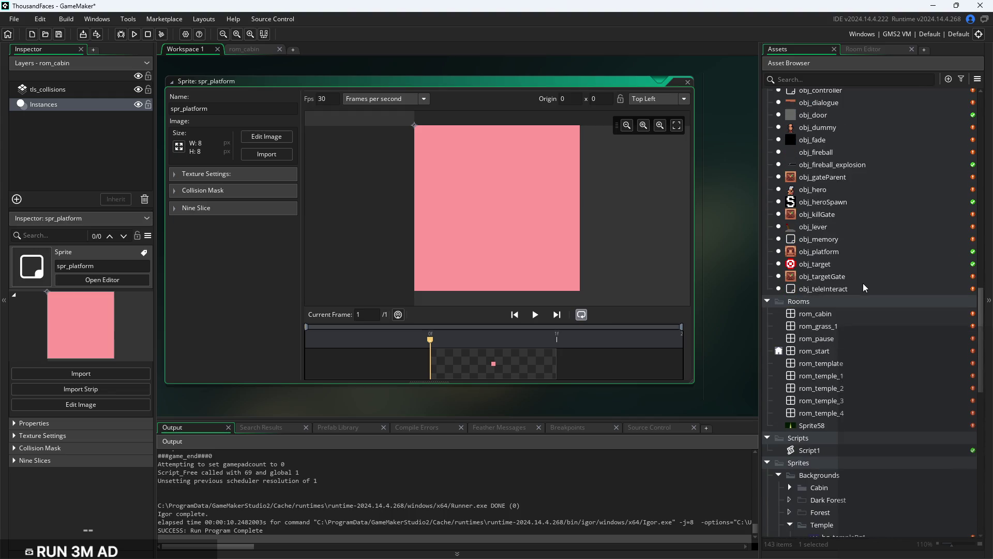
pyautogui.scroll(3, 854, 262)
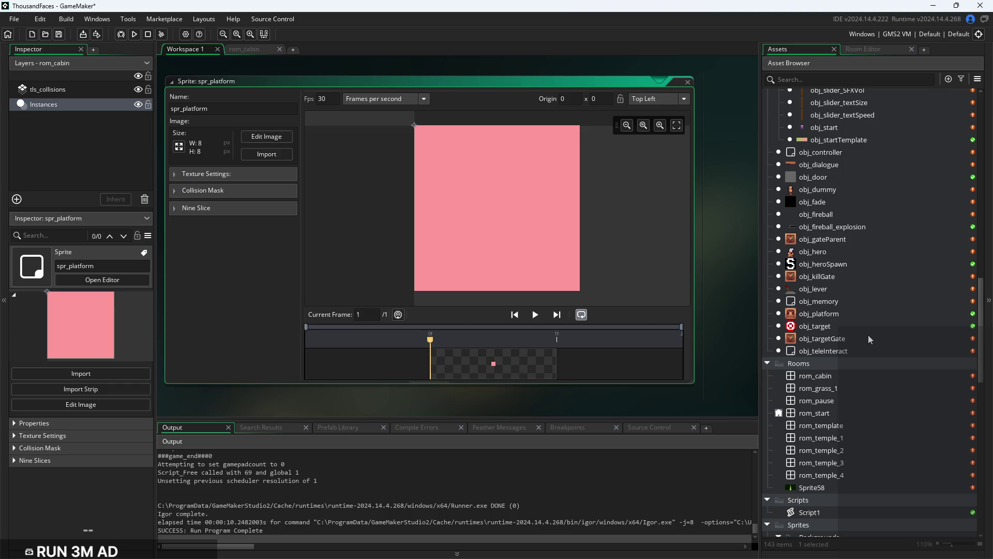
pyautogui.click(869, 337)
pyautogui.click(871, 346)
pyautogui.scroll(4, 871, 346)
pyautogui.scroll(8, 870, 342)
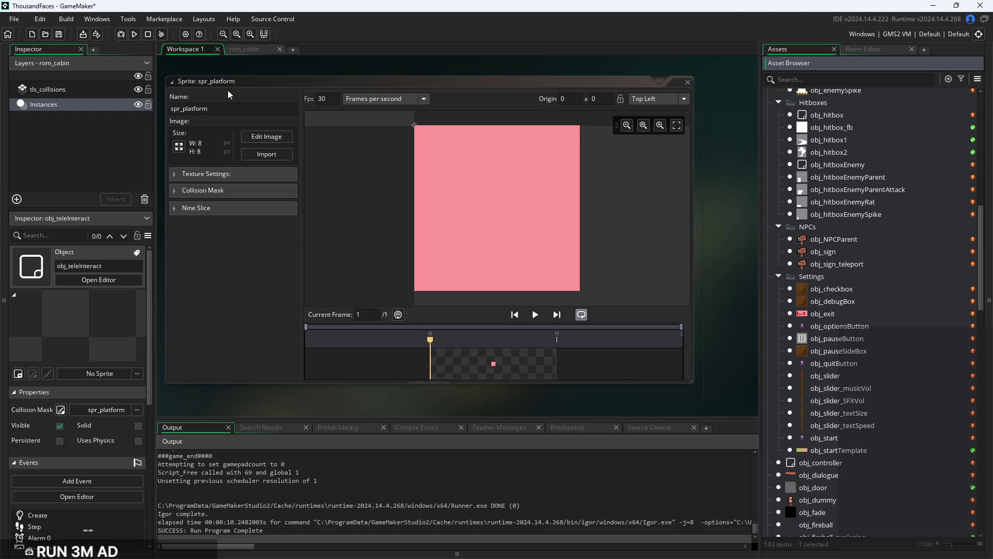
# Run the game to test again, then open the rom_cabin room
pyautogui.click(134, 34)
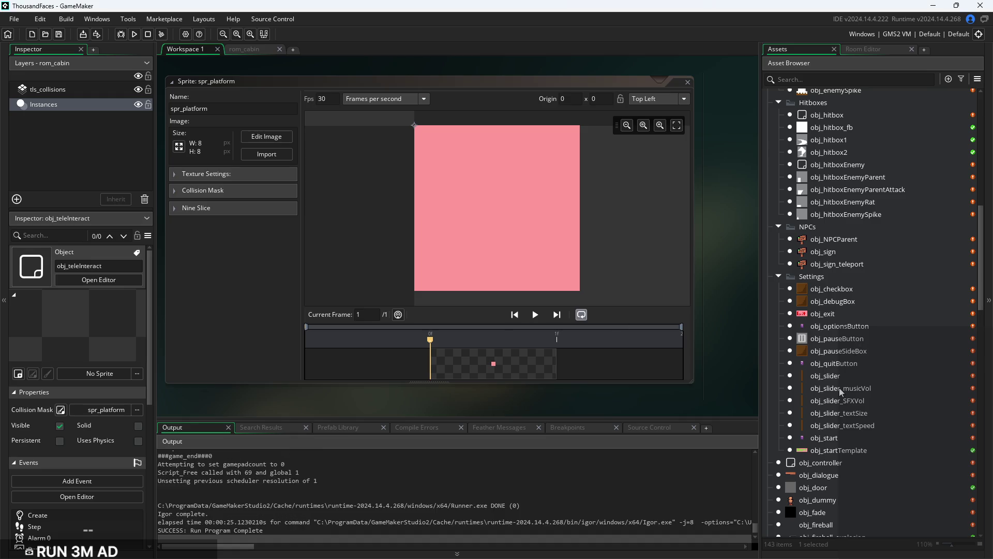
pyautogui.scroll(-5, 843, 373)
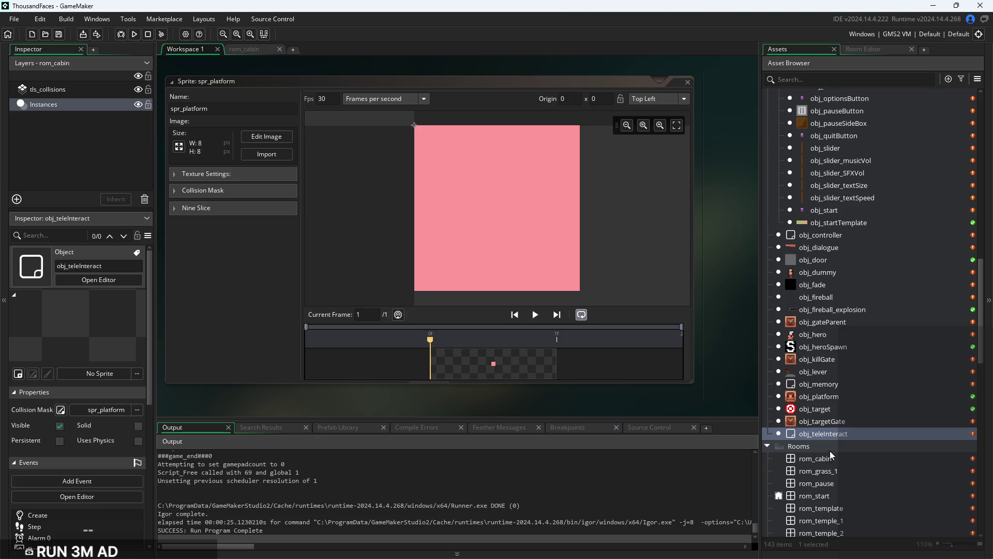
pyautogui.doubleClick(832, 462)
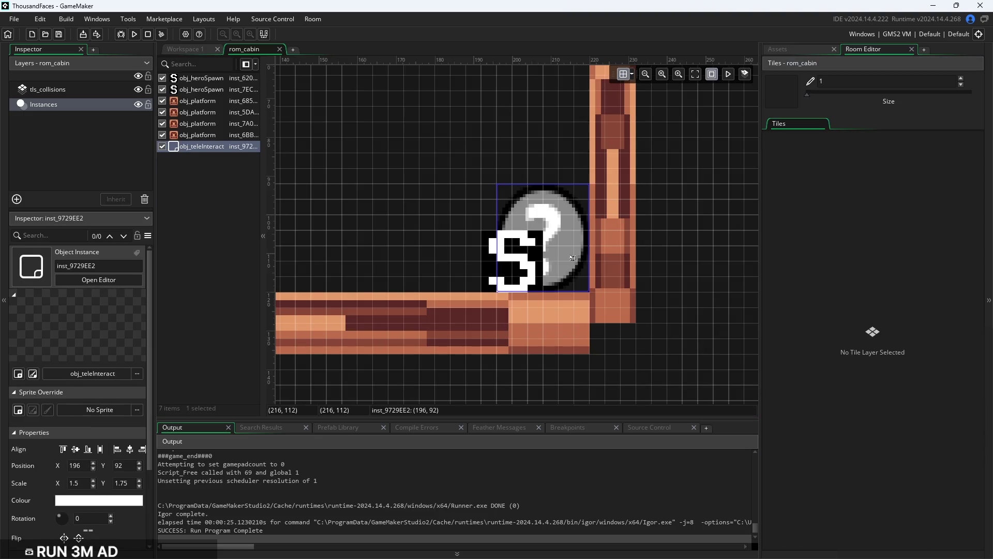
# Scale the teleInteract instance to 0.5, move it beside the S spawn at (204, 104), and run
pyautogui.moveTo(497, 183); pyautogui.dragTo(561, 257)
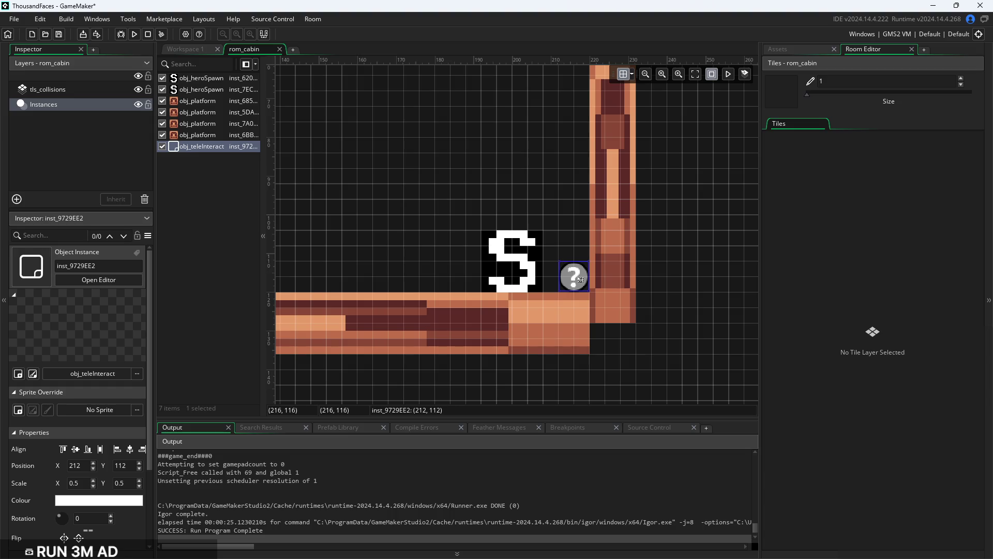
pyautogui.click(632, 75)
pyautogui.click(673, 181)
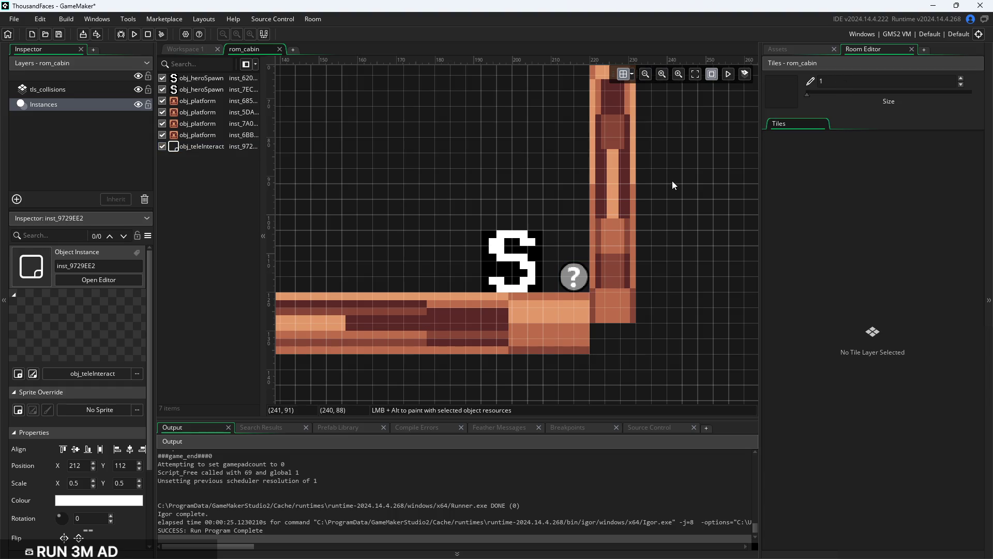
pyautogui.moveTo(576, 286); pyautogui.dragTo(545, 256)
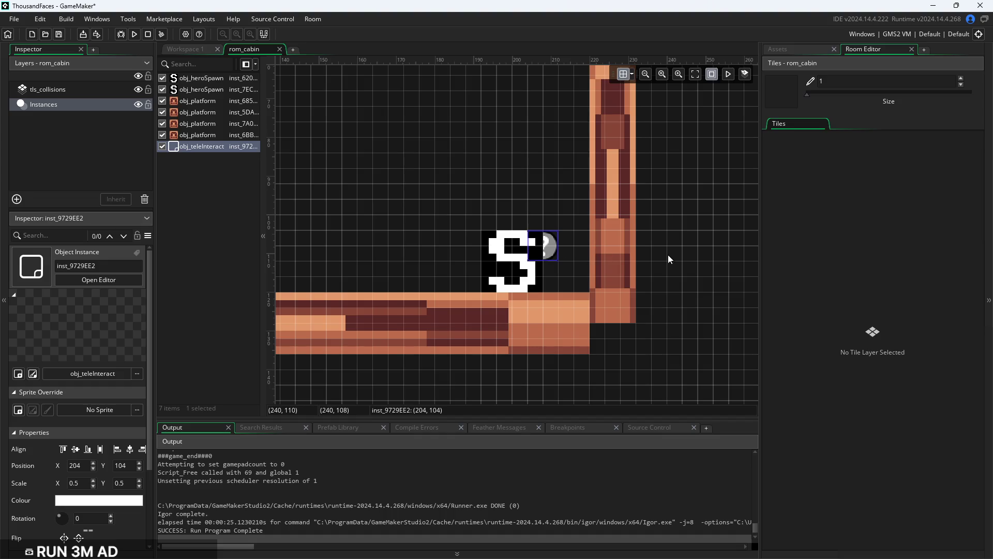
pyautogui.click(134, 37)
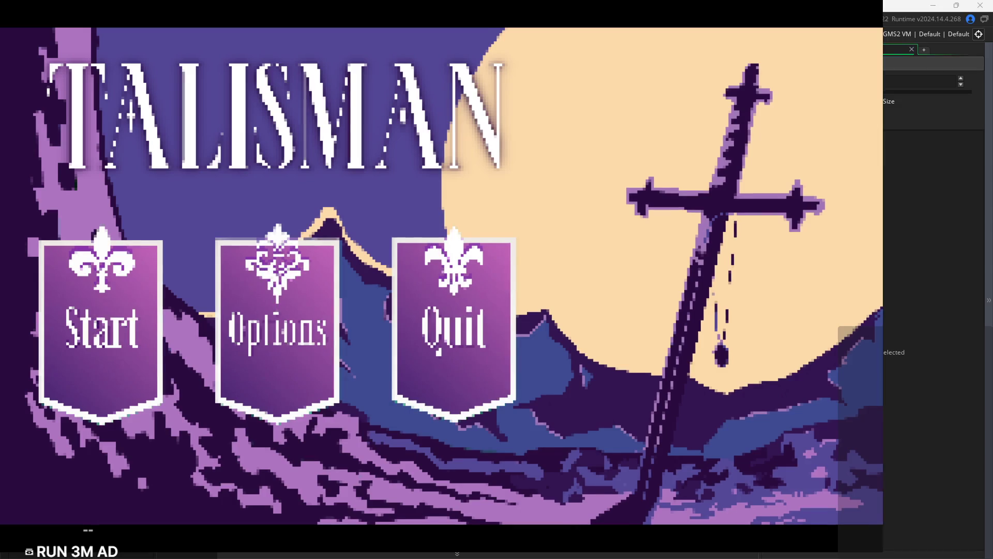
# Start from the TALISMAN title, run right and jump at the door, then pause and exit
pyautogui.click(141, 353)
pyautogui.press('Right')
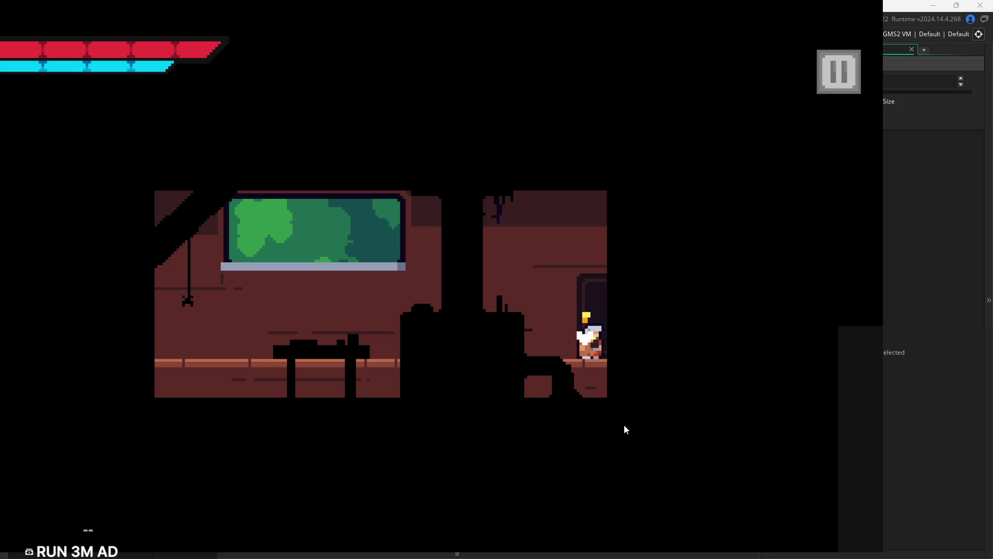
pyautogui.press('space')
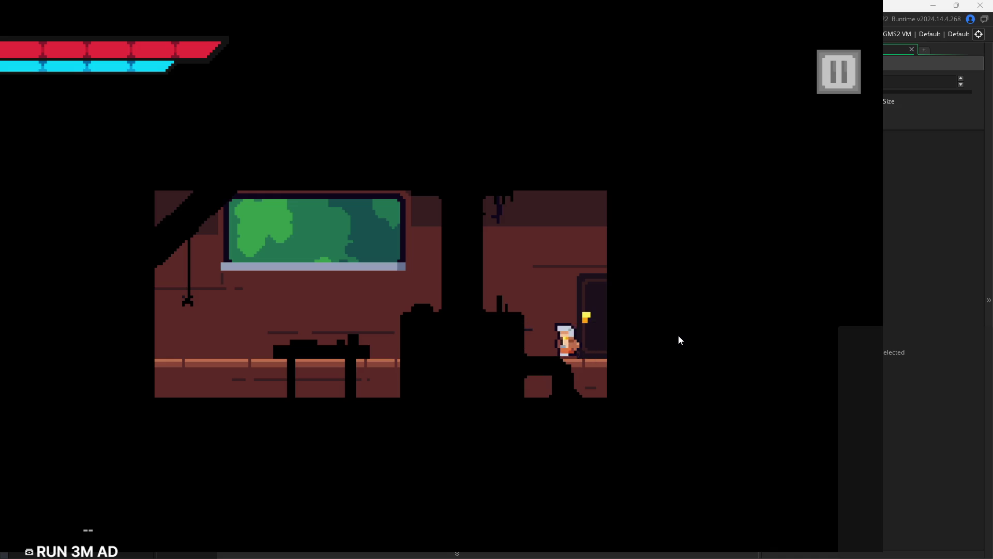
pyautogui.click(838, 83)
pyautogui.click(781, 473)
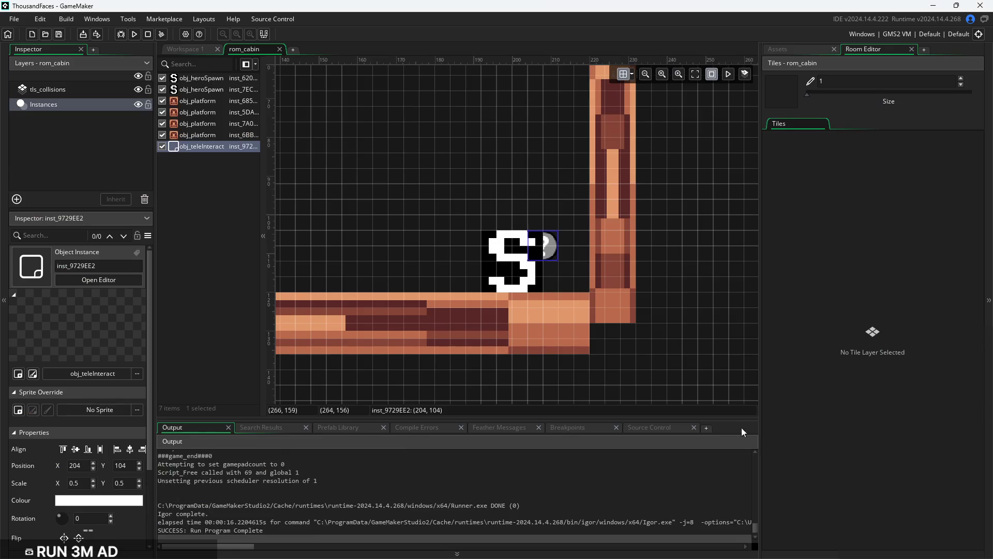
# Drag the obj_teleInteract instance to (100, 76) in the room centre, then switch to Workspace 1
pyautogui.moveTo(555, 252)
pyautogui.mouseDown()
pyautogui.moveTo(545, 155)
pyautogui.moveTo(465, 170)
pyautogui.moveTo(535, 267)
pyautogui.mouseUp()
pyautogui.scroll(-3, 465, 170)
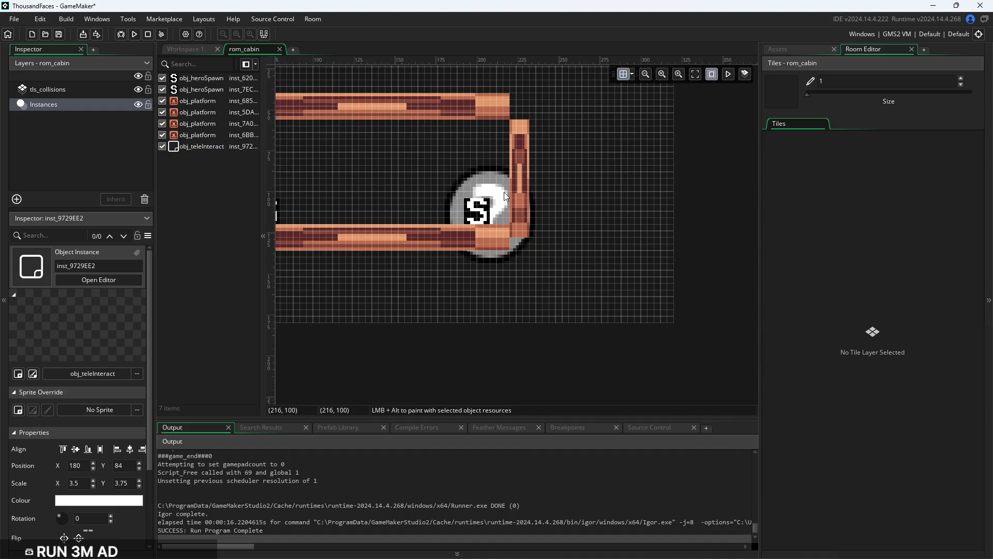
pyautogui.moveTo(507, 194); pyautogui.dragTo(375, 180)
pyautogui.moveTo(457, 179); pyautogui.dragTo(577, 199)
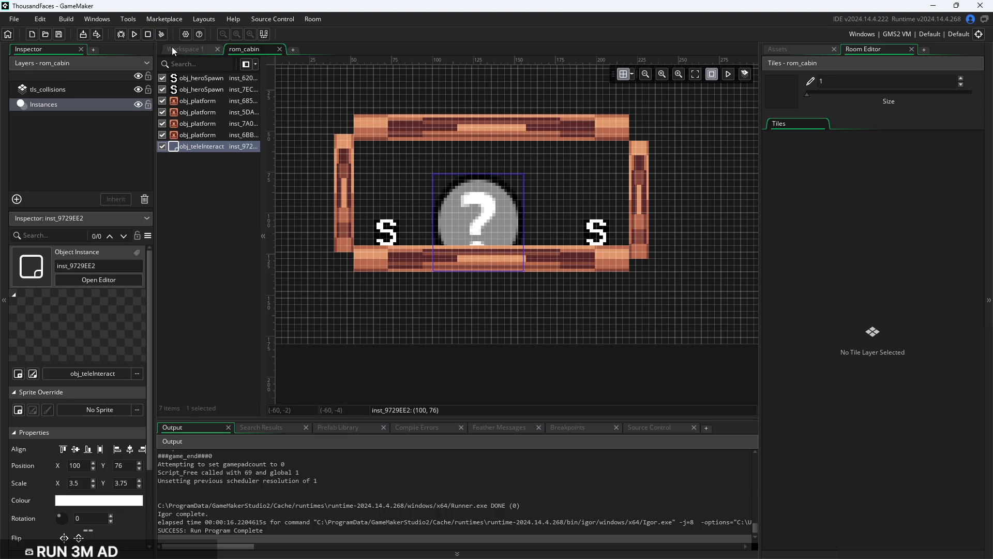
pyautogui.click(174, 49)
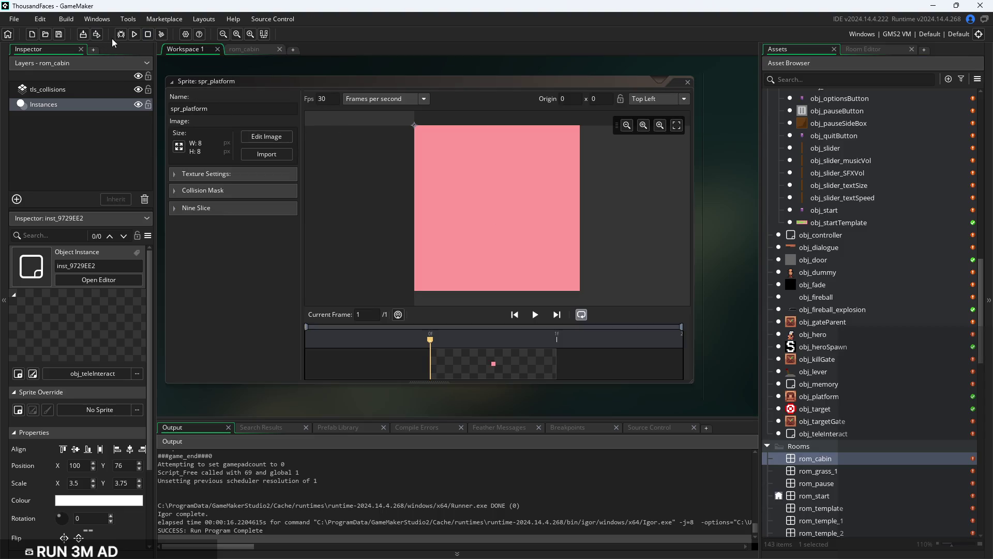
# Build and run the game again
pyautogui.scroll(5, 843, 342)
pyautogui.scroll(1, 843, 335)
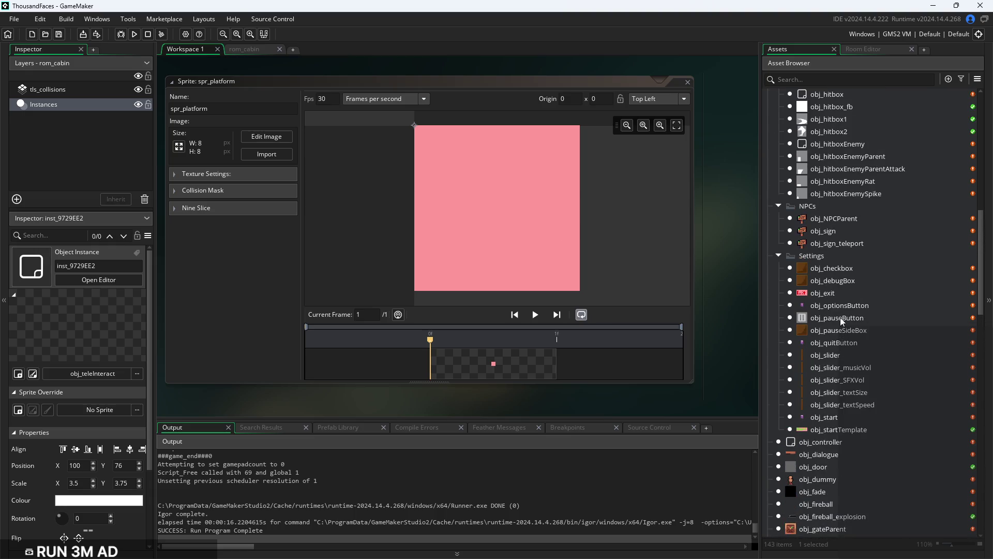
pyautogui.click(134, 34)
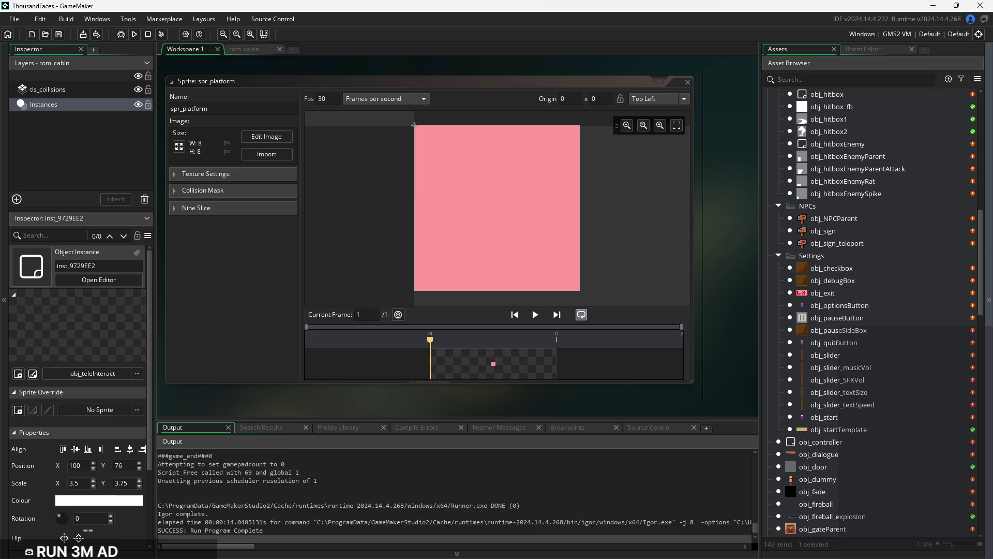
# Scroll the Asset Browser down to the Sprites folder and select spr_platform
pyautogui.scroll(-5, 857, 383)
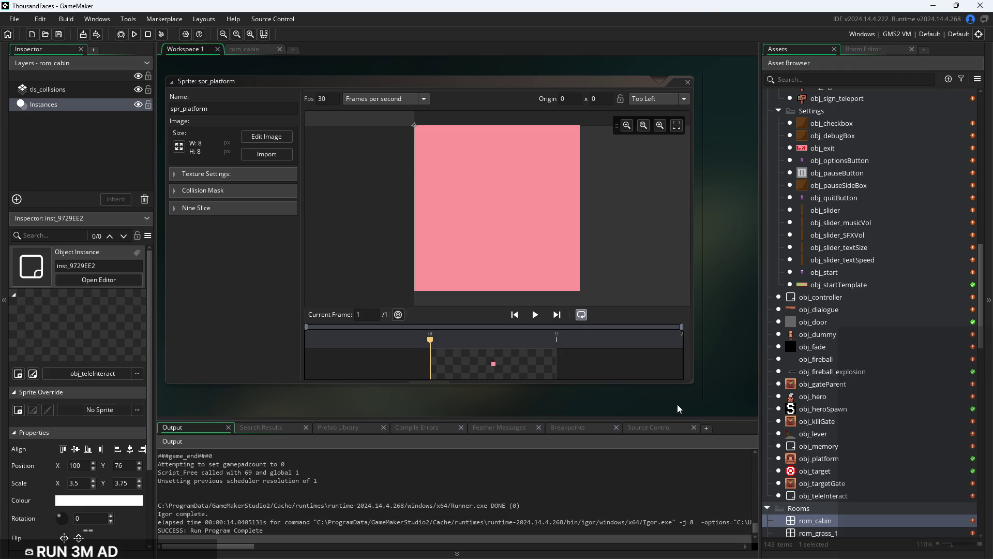
pyautogui.click(837, 425)
pyautogui.scroll(-10, 837, 427)
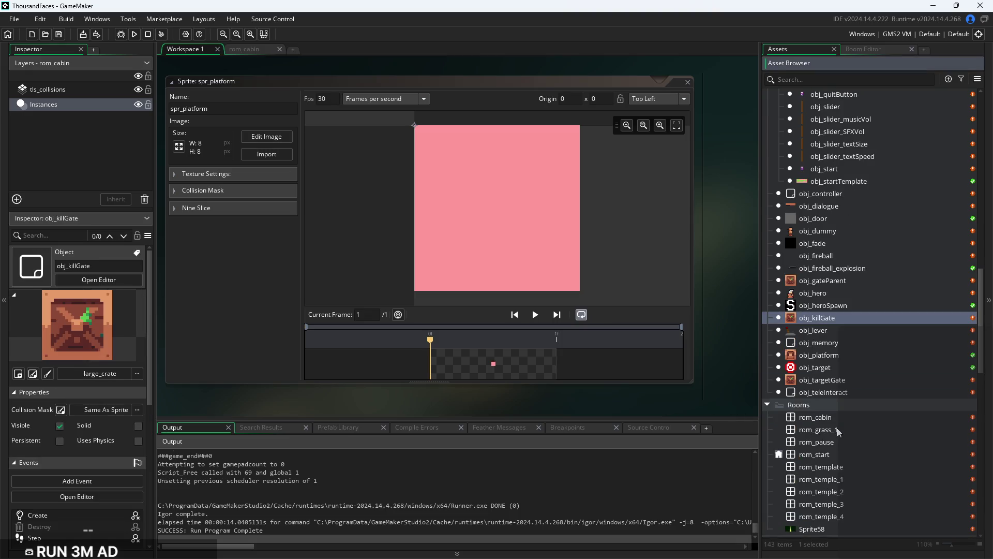
pyautogui.scroll(-10, 838, 437)
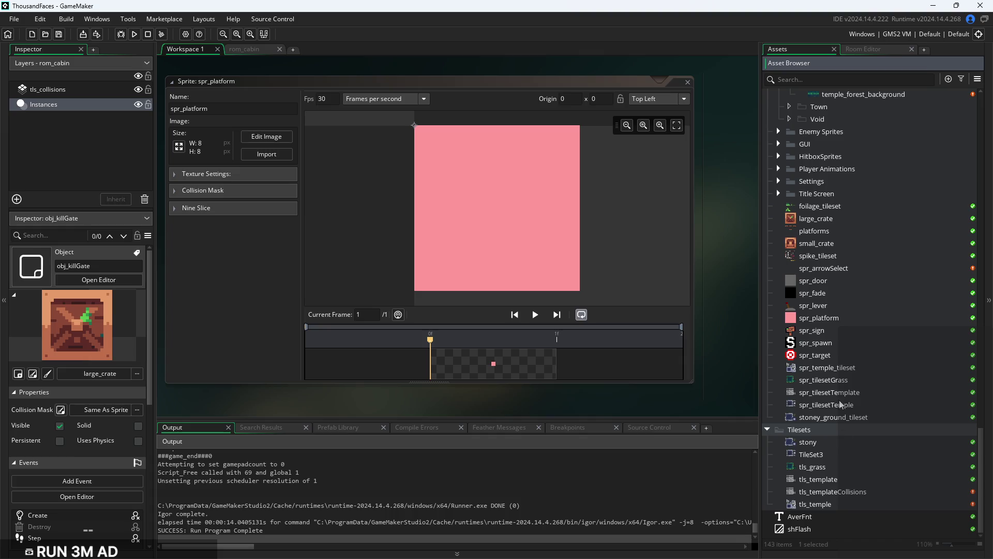
pyautogui.click(830, 323)
# Rename the platform sprite to spr_interact
pyautogui.click(182, 109)
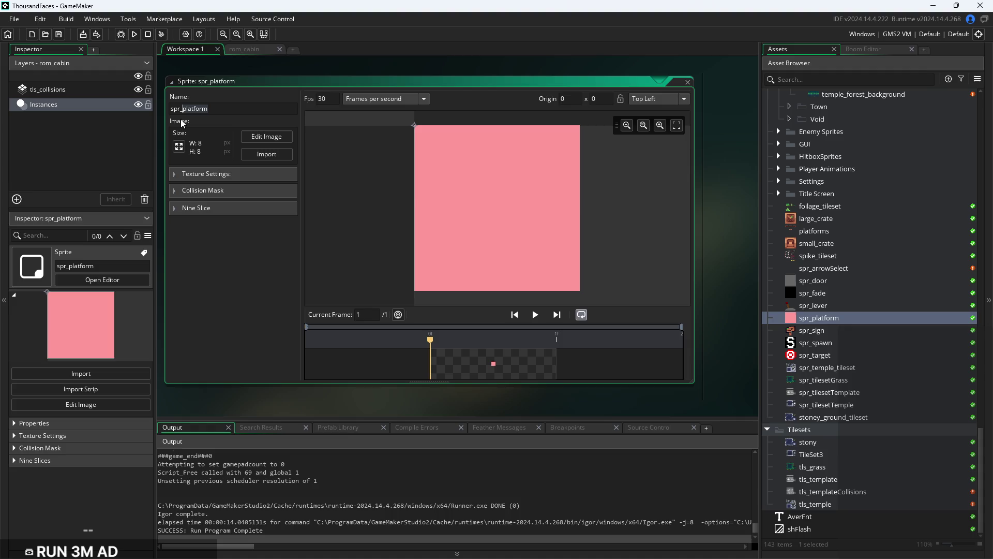
pyautogui.write('interac')
pyautogui.press('Return')
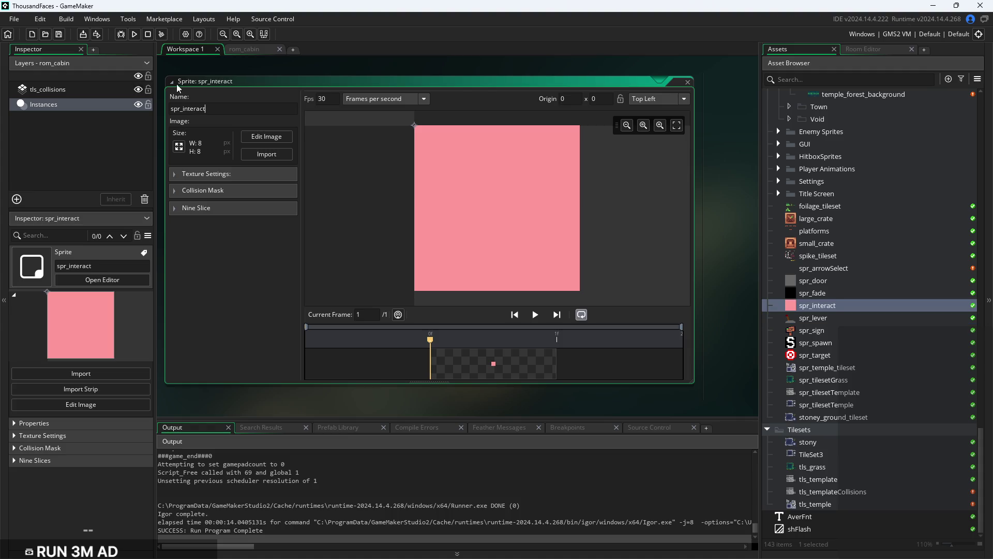
# Resize the sprite to 24×40 pixels with aspect ratio unlocked, then open obj_teleInteract
pyautogui.click(179, 147)
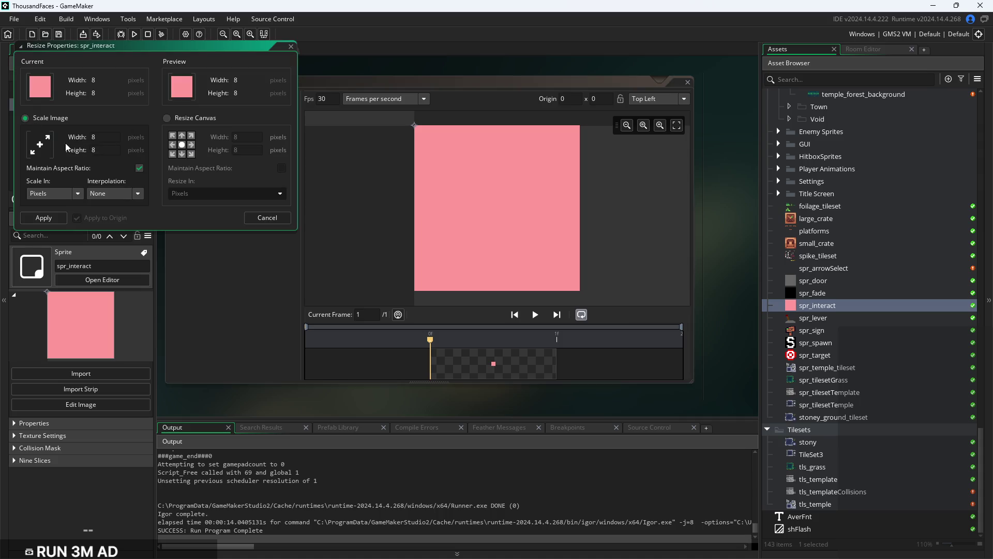
pyautogui.click(139, 168)
pyautogui.click(109, 133)
pyautogui.write('24')
pyautogui.press('Tab')
pyautogui.write('40')
pyautogui.press('Return')
pyautogui.scroll(10, 824, 277)
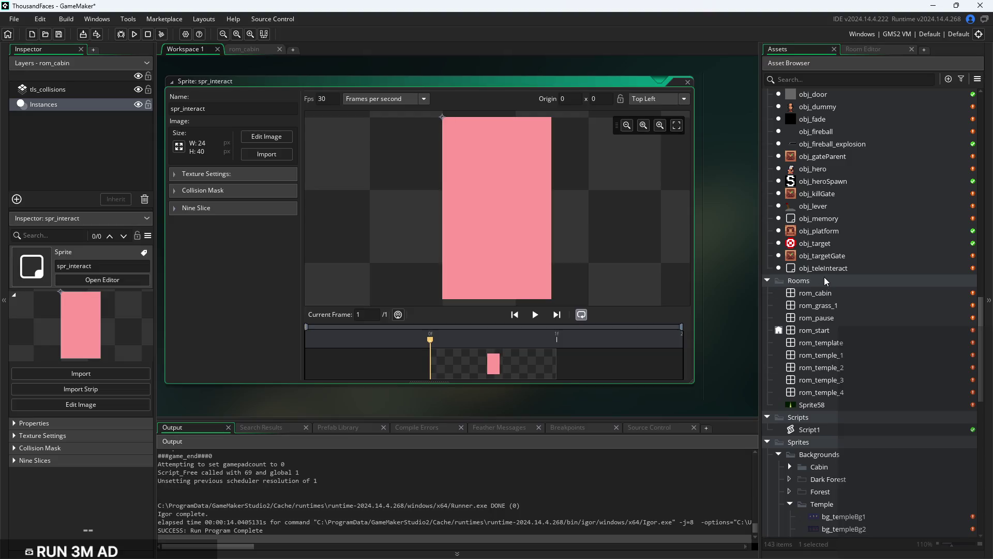
pyautogui.doubleClick(826, 274)
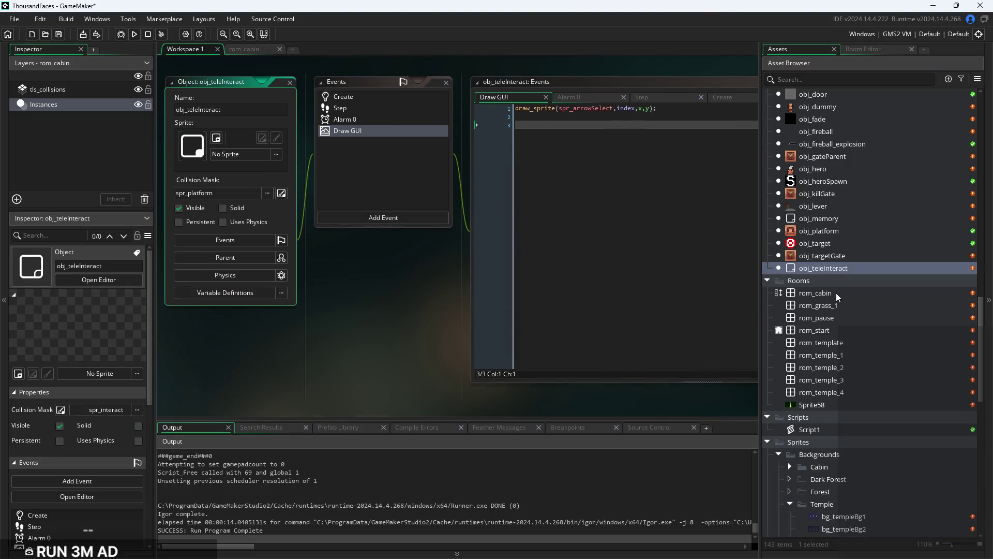
# Open rom_cabin and reset the interact instance's scale to 1, 1
pyautogui.doubleClick(835, 293)
pyautogui.moveTo(491, 206)
pyautogui.mouseDown()
pyautogui.moveTo(599, 212)
pyautogui.moveTo(589, 206)
pyautogui.mouseUp()
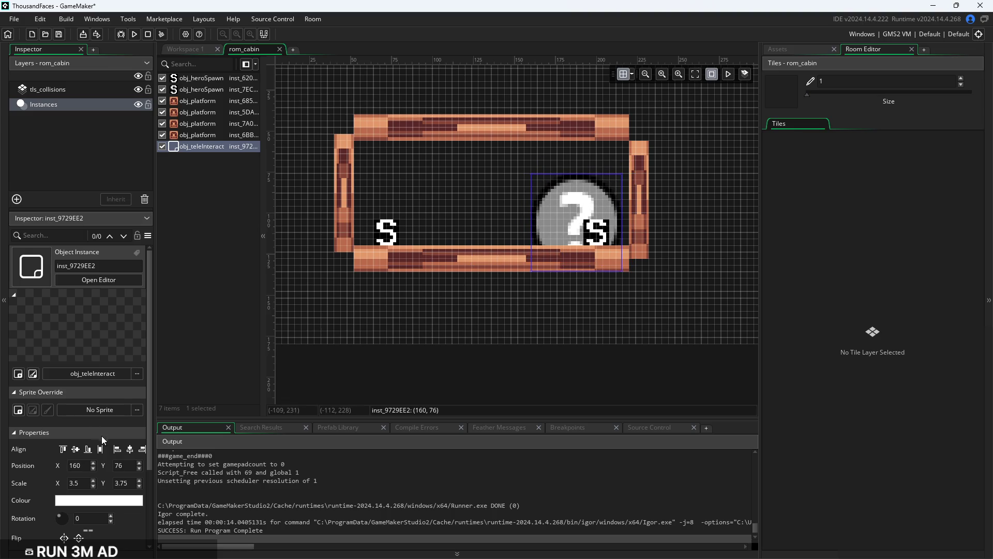
pyautogui.click(60, 484)
pyautogui.write('1')
pyautogui.press('Tab')
pyautogui.write('1')
pyautogui.click(549, 244)
# Position the interact instance beside and above the right spawn marker
pyautogui.moveTo(544, 191)
pyautogui.mouseDown()
pyautogui.moveTo(627, 237)
pyautogui.moveTo(616, 237)
pyautogui.mouseUp()
pyautogui.scroll(5, 615, 237)
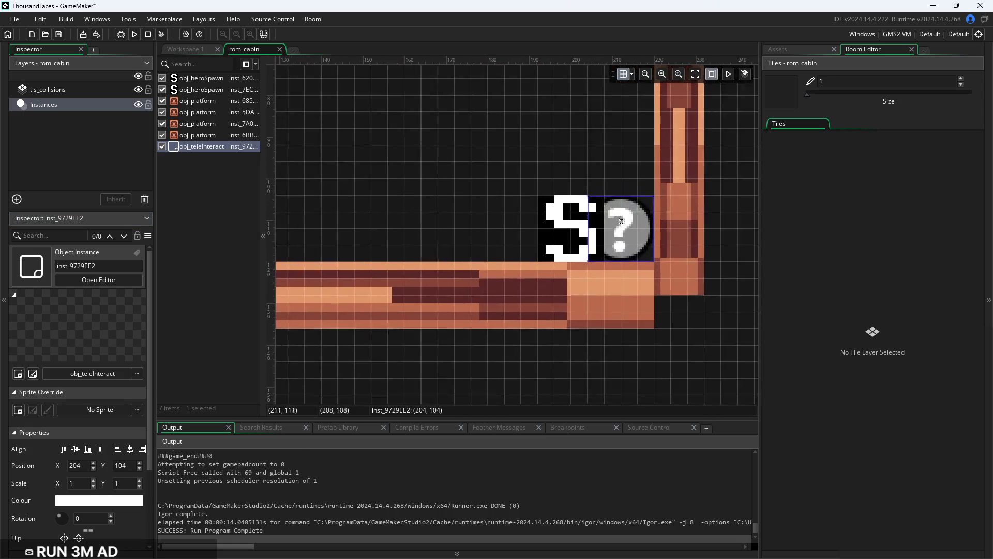
pyautogui.click(632, 75)
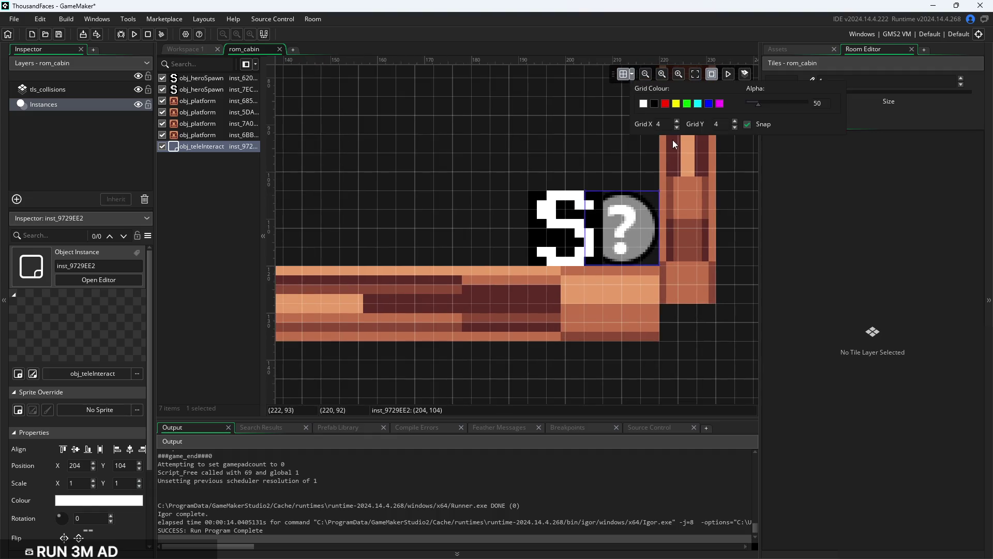
pyautogui.moveTo(614, 229)
pyautogui.mouseDown()
pyautogui.moveTo(566, 196)
pyautogui.moveTo(564, 178)
pyautogui.moveTo(357, 197)
pyautogui.mouseUp()
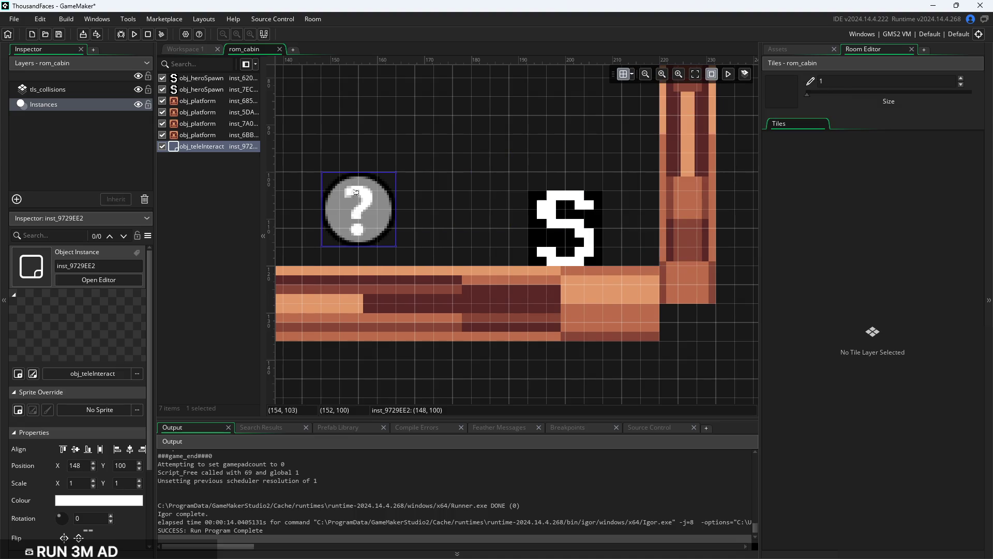
# Set the room grid to 8×8 and nudge the interact instance to (152, 96)
pyautogui.click(632, 75)
pyautogui.doubleClick(658, 124)
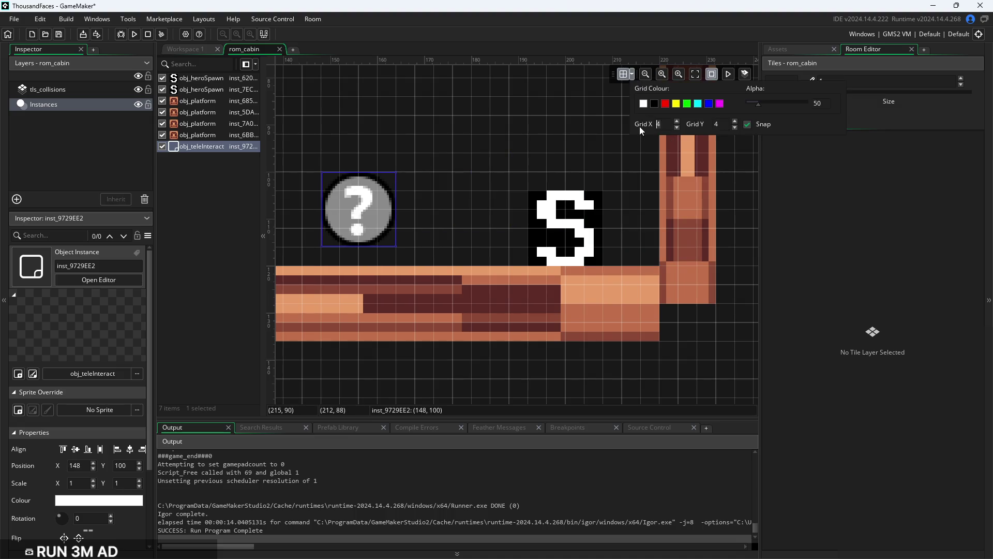
pyautogui.write('8')
pyautogui.doubleClick(716, 124)
pyautogui.write('8')
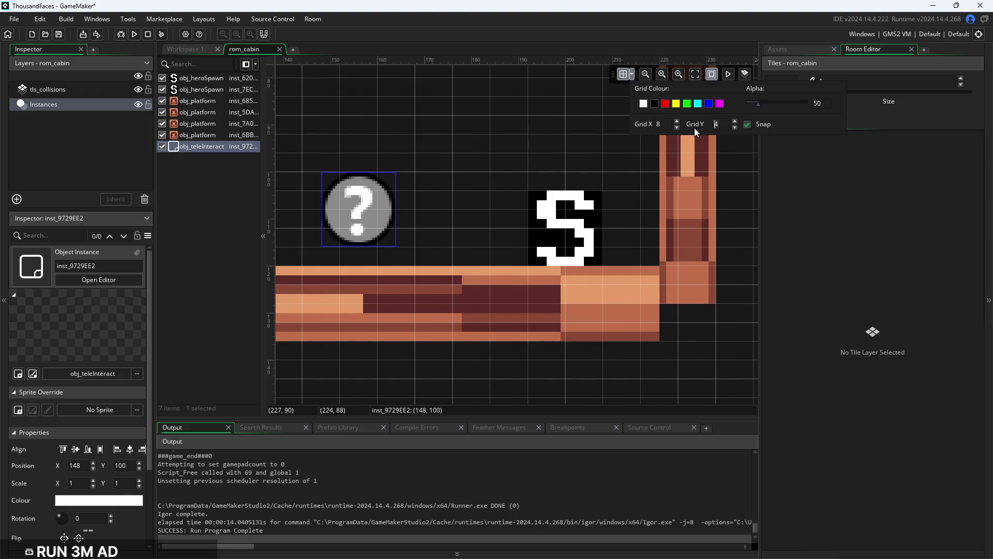
pyautogui.click(495, 185)
pyautogui.scroll(-3, 495, 185)
pyautogui.moveTo(425, 195)
pyautogui.mouseDown()
pyautogui.moveTo(426, 182)
pyautogui.moveTo(429, 192)
pyautogui.moveTo(440, 182)
pyautogui.mouseUp()
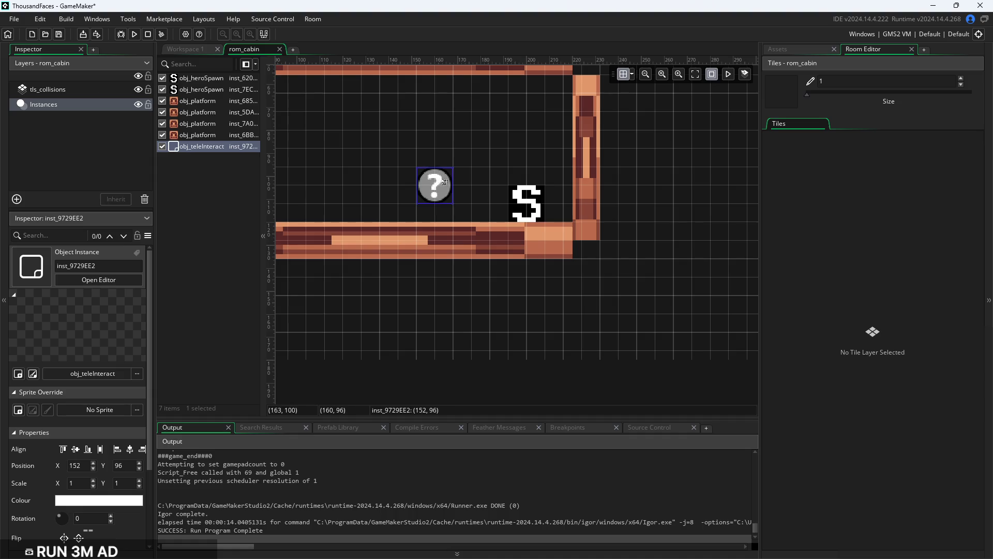
# Stretch the interact instance taller and wider, then move it onto the right spawn
pyautogui.scroll(2, 440, 182)
pyautogui.moveTo(434, 126); pyautogui.dragTo(433, 109)
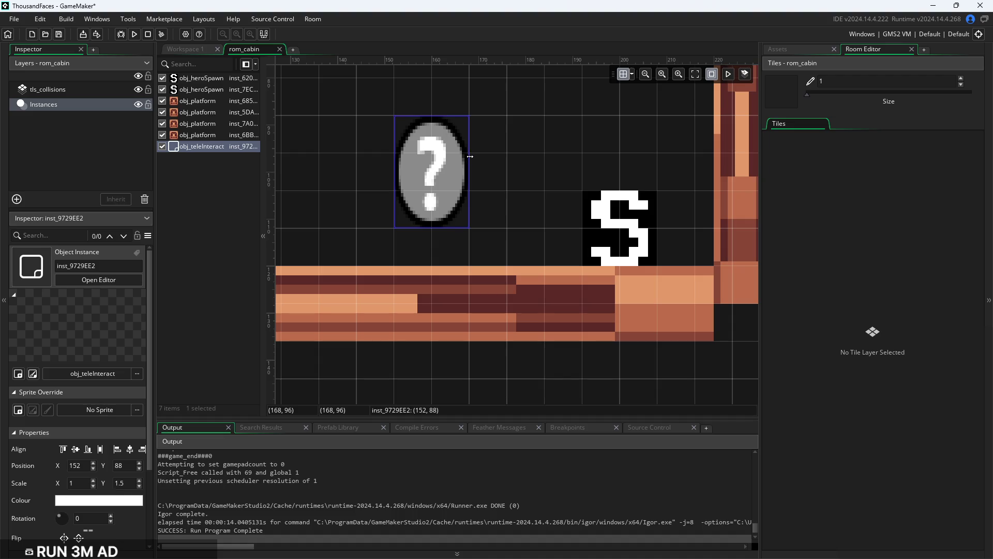
pyautogui.moveTo(497, 156); pyautogui.dragTo(519, 160)
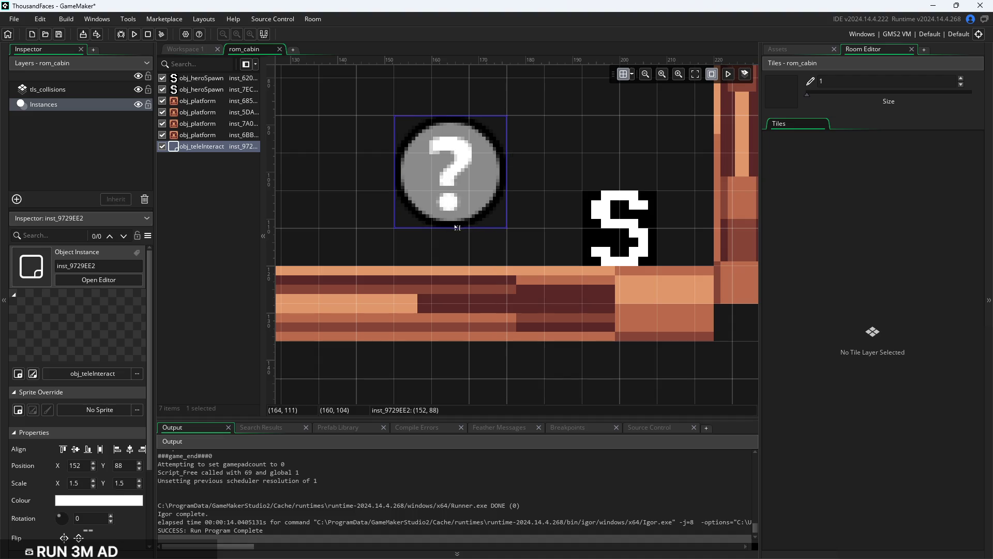
pyautogui.moveTo(449, 231); pyautogui.dragTo(457, 302)
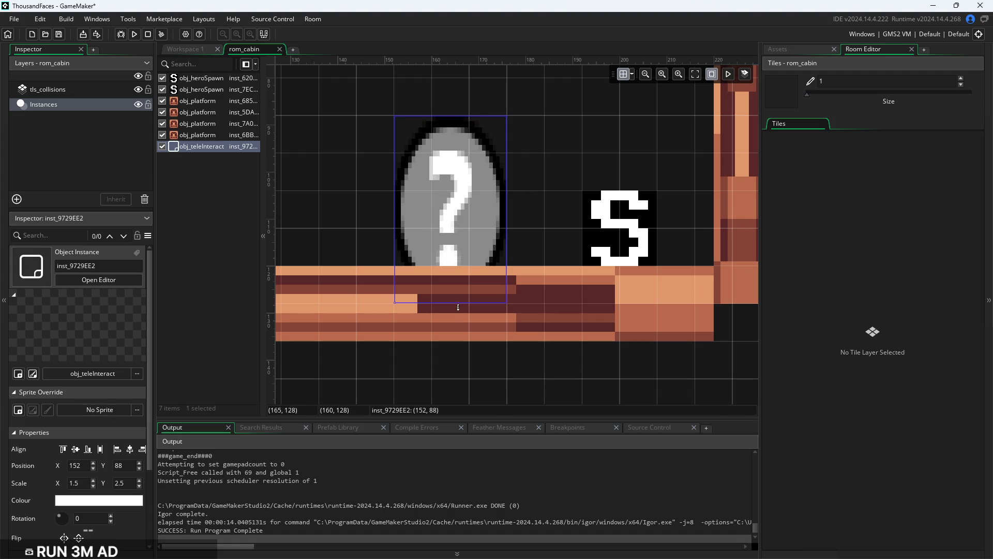
pyautogui.moveTo(460, 231)
pyautogui.mouseDown()
pyautogui.moveTo(677, 182)
pyautogui.moveTo(649, 194)
pyautogui.moveTo(687, 194)
pyautogui.mouseUp()
pyautogui.click(548, 184)
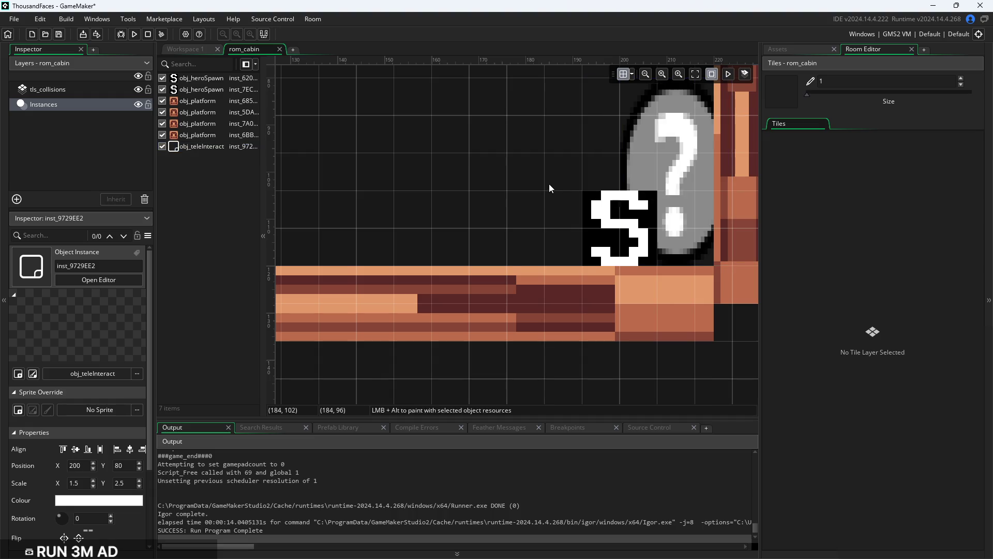
pyautogui.scroll(-4, 535, 232)
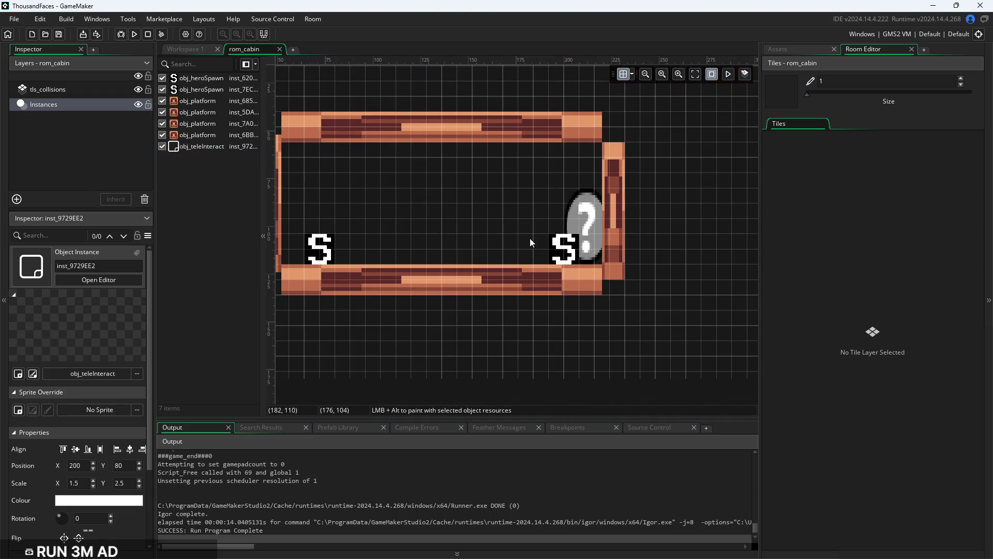
# Shift the right hero spawn about two grid steps left, then launch a test run
pyautogui.click(558, 258)
pyautogui.moveTo(559, 258); pyautogui.dragTo(534, 258)
pyautogui.click(533, 207)
pyautogui.moveTo(532, 207); pyautogui.dragTo(522, 218)
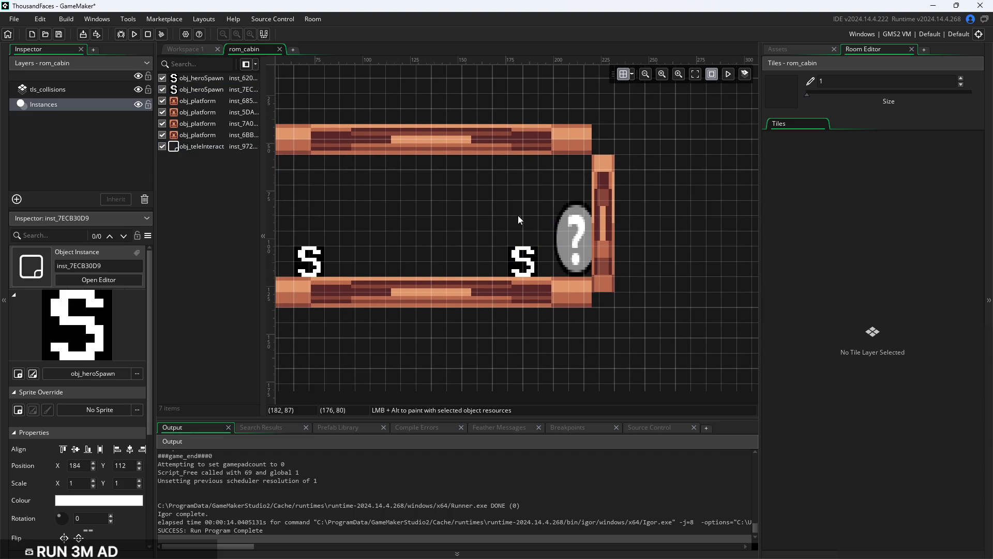
pyautogui.moveTo(518, 258); pyautogui.dragTo(534, 253)
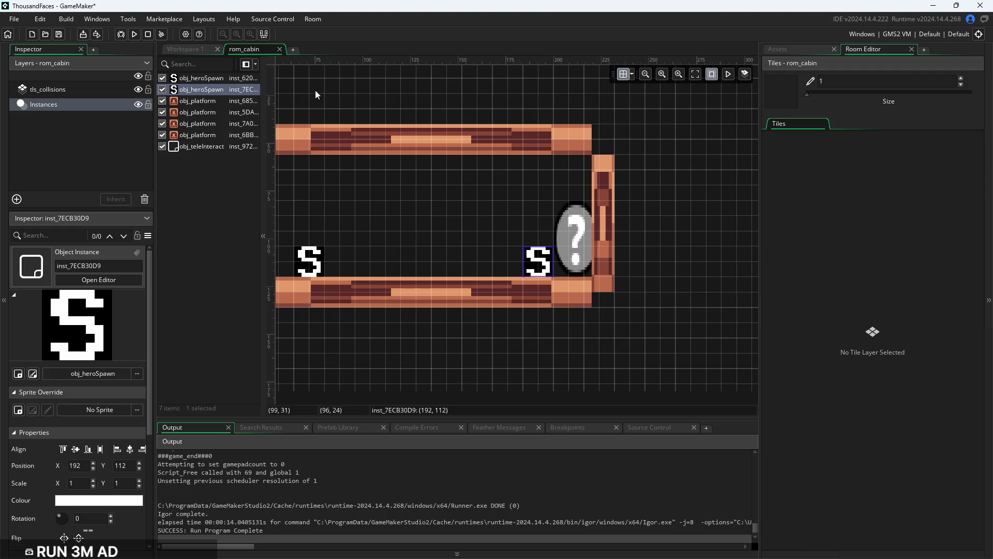
pyautogui.click(184, 49)
pyautogui.click(134, 33)
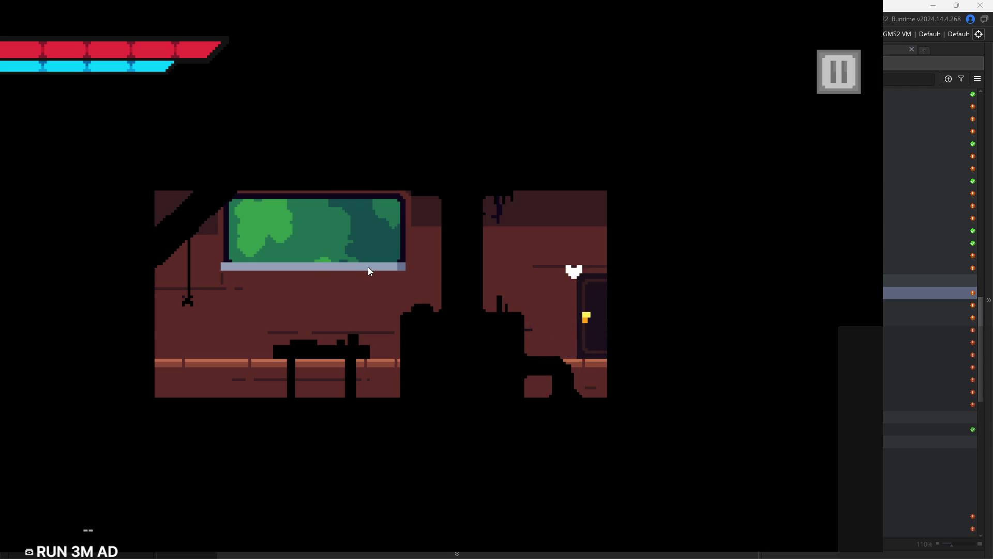
# Pause the running game, exit to the editor, and show obj_teleInteract's Alarm 0 code
pyautogui.click(824, 85)
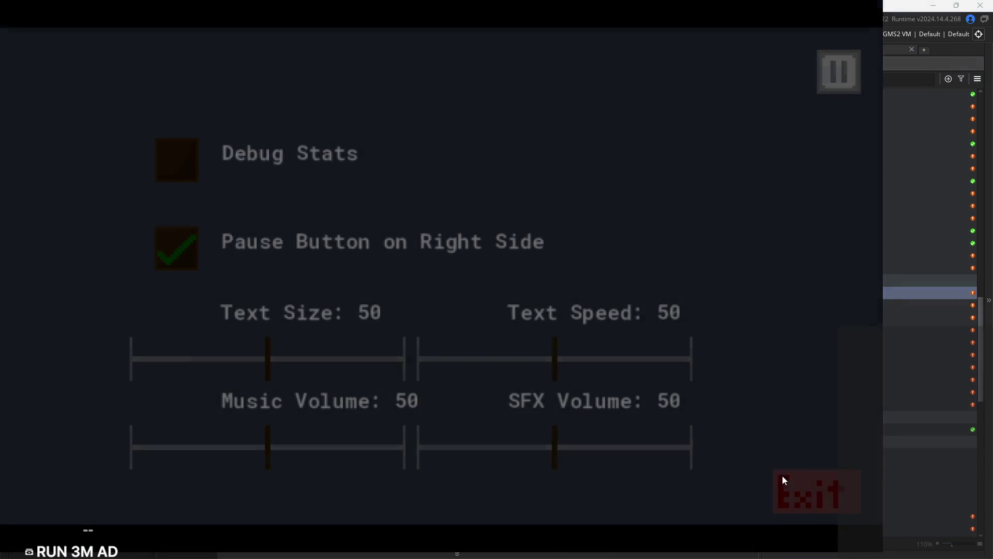
pyautogui.click(781, 476)
pyautogui.click(658, 124)
pyautogui.click(452, 141)
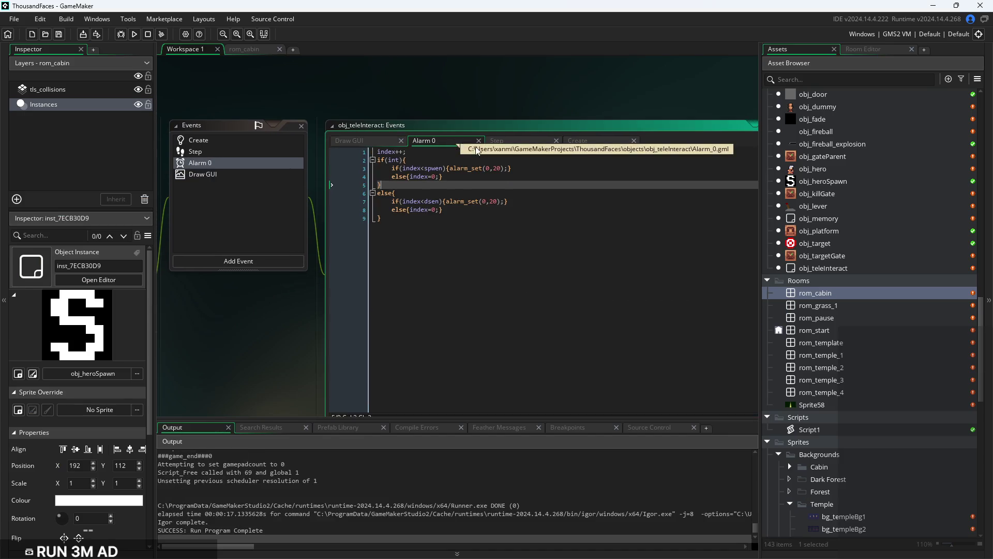
# Reorder the event tabs as Create, Step, Draw GUI, Alarm 0
pyautogui.click(513, 144)
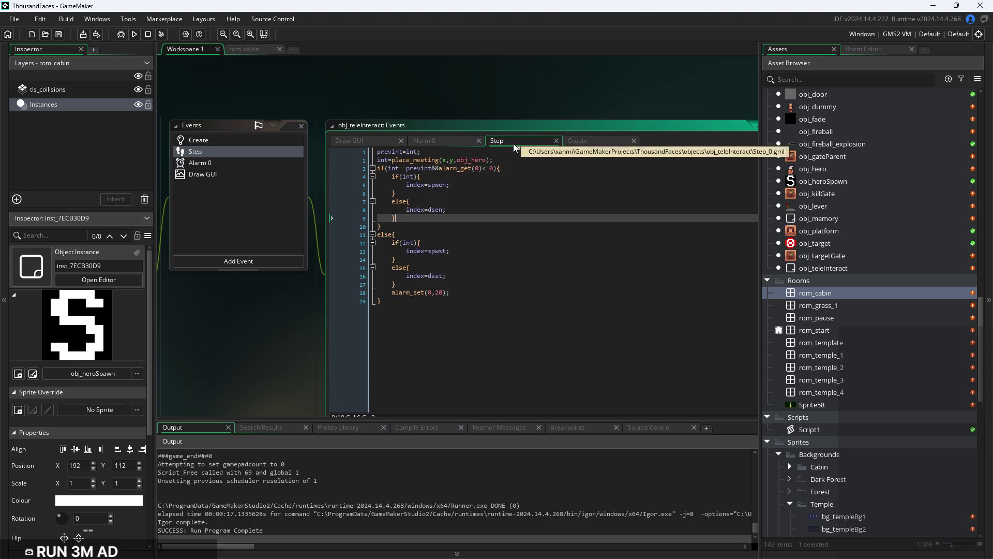
pyautogui.click(265, 163)
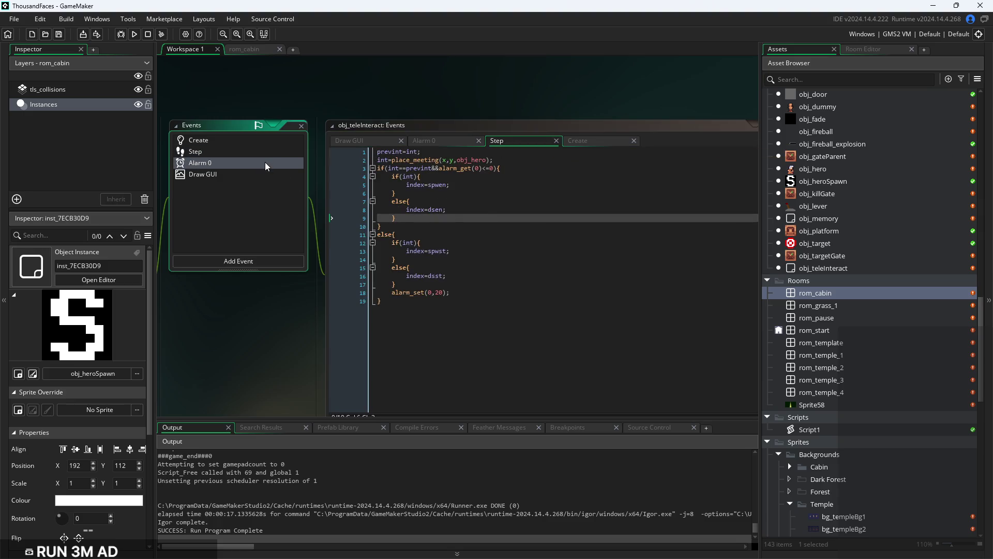
pyautogui.moveTo(577, 140); pyautogui.dragTo(340, 138)
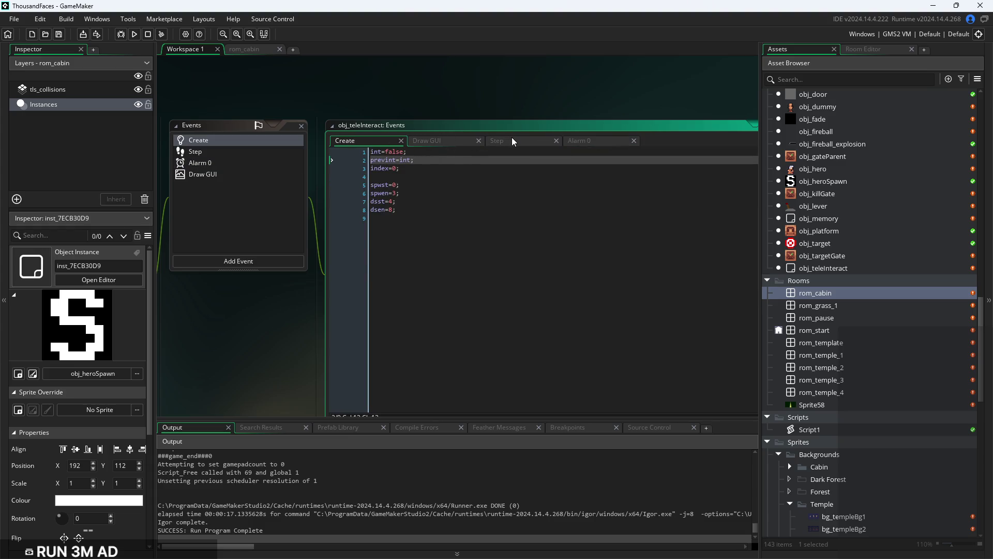
pyautogui.moveTo(512, 140); pyautogui.dragTo(445, 140)
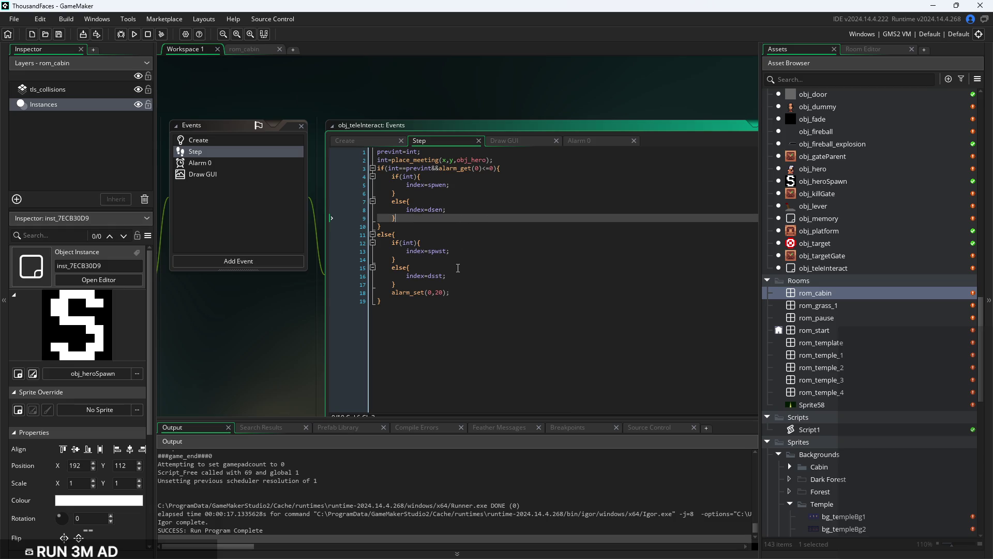
# Select the alarm_get(0)<=0 condition on line 3 of the Step code to copy it
pyautogui.keyDown('ctrl'); pyautogui.scroll(2, 458, 268); pyautogui.keyUp('ctrl')
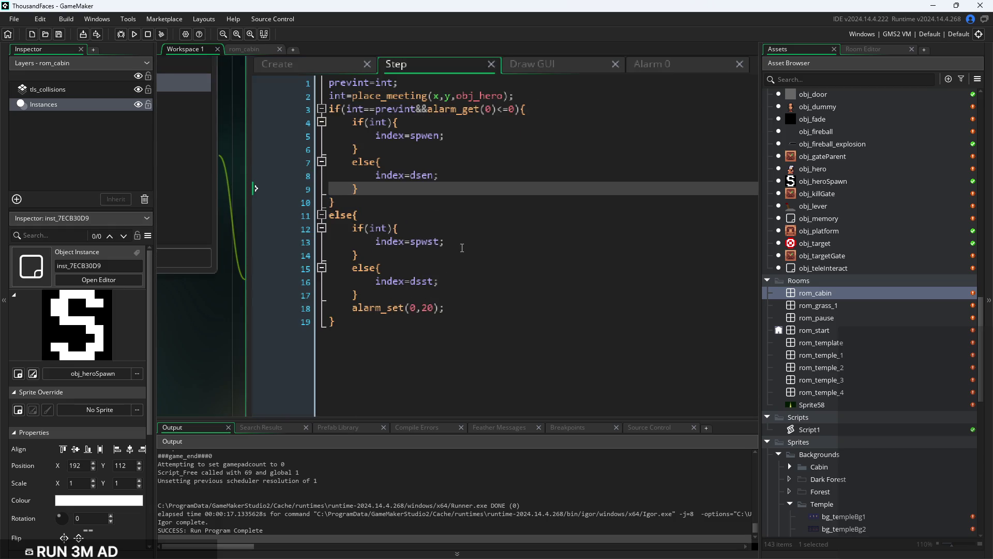
pyautogui.click(476, 313)
pyautogui.keyDown('ctrl'); pyautogui.scroll(-2, 477, 313); pyautogui.keyUp('ctrl')
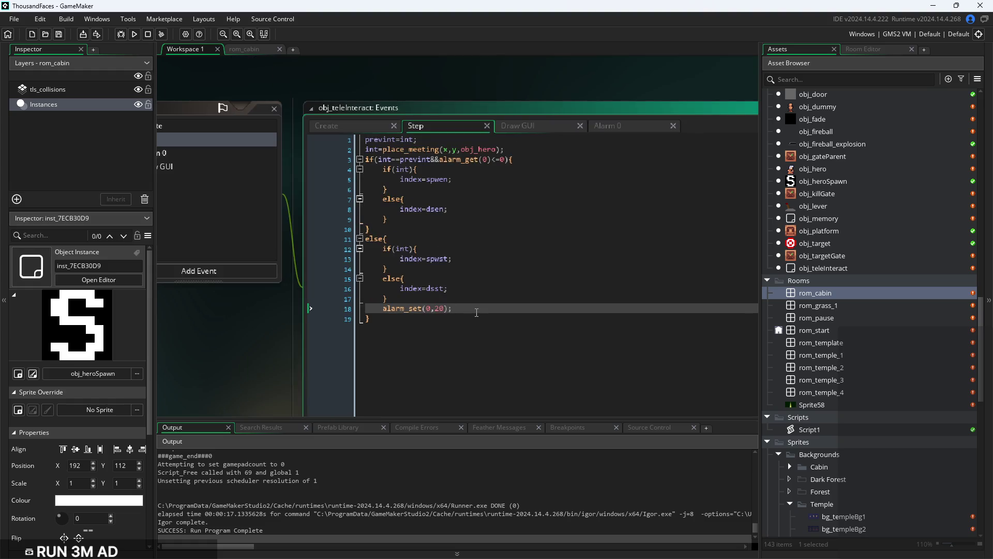
pyautogui.keyDown('ctrl'); pyautogui.scroll(3, 445, 298); pyautogui.keyUp('ctrl')
pyautogui.click(423, 285)
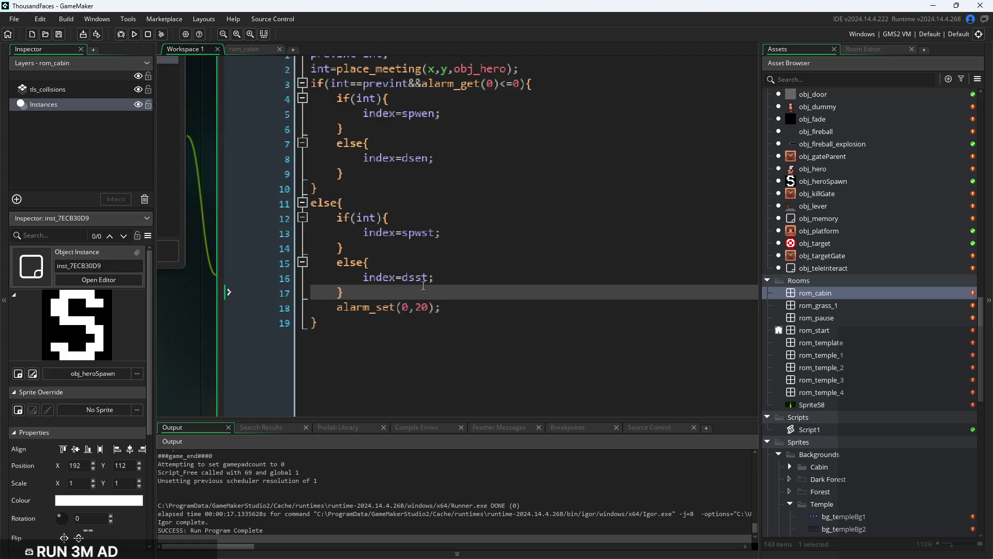
pyautogui.press('Return')
pyautogui.write('if(a')
pyautogui.press('BackSpace')
pyautogui.press('BackSpace')
pyautogui.press('BackSpace')
pyautogui.moveTo(521, 88); pyautogui.dragTo(423, 87)
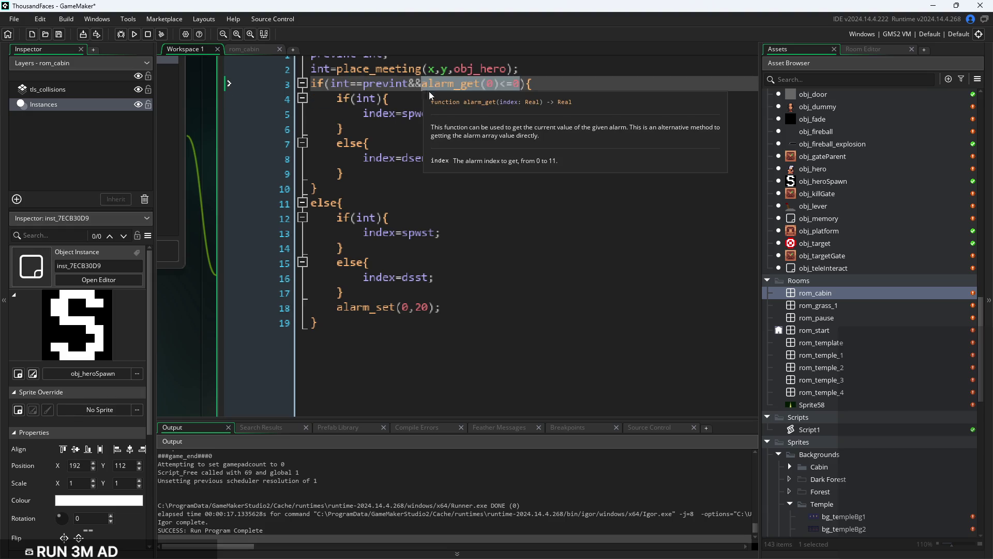
pyautogui.click(369, 293)
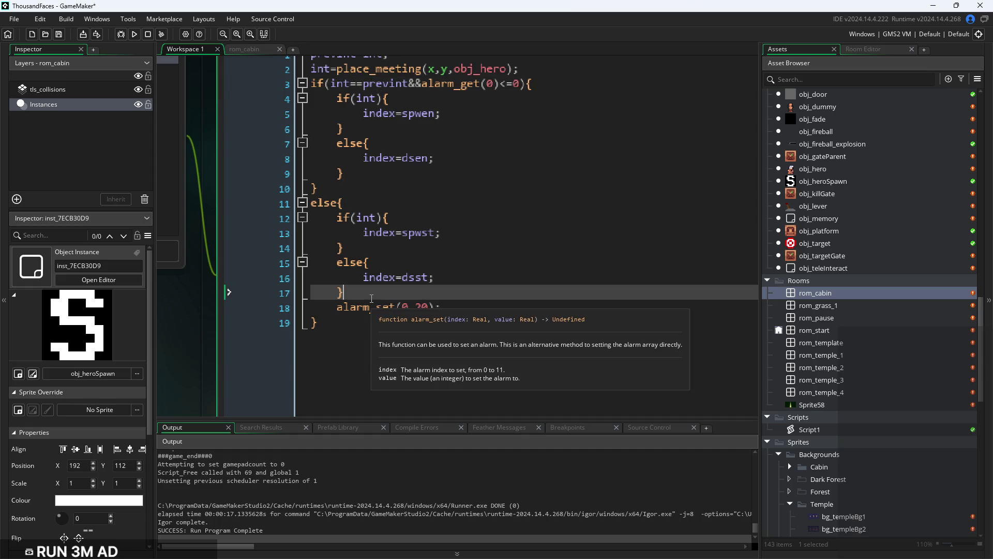
# Wrap alarm_set(0,20) in if(alarm_get(0)<=0){ } below line 17
pyautogui.press('Return')
pyautogui.write('alarm_get(0)<=0')
pyautogui.click(336, 322)
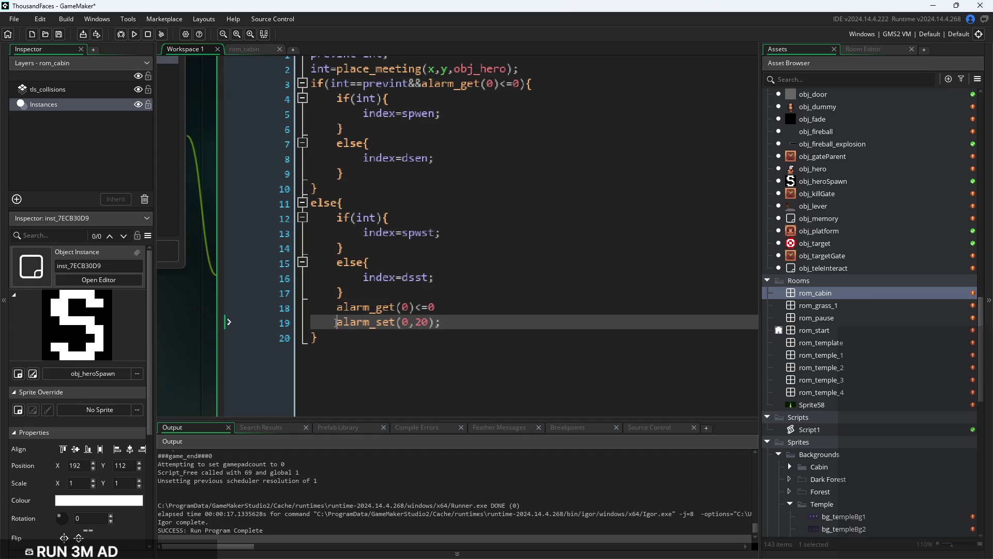
pyautogui.press('Tab')
pyautogui.click(340, 307)
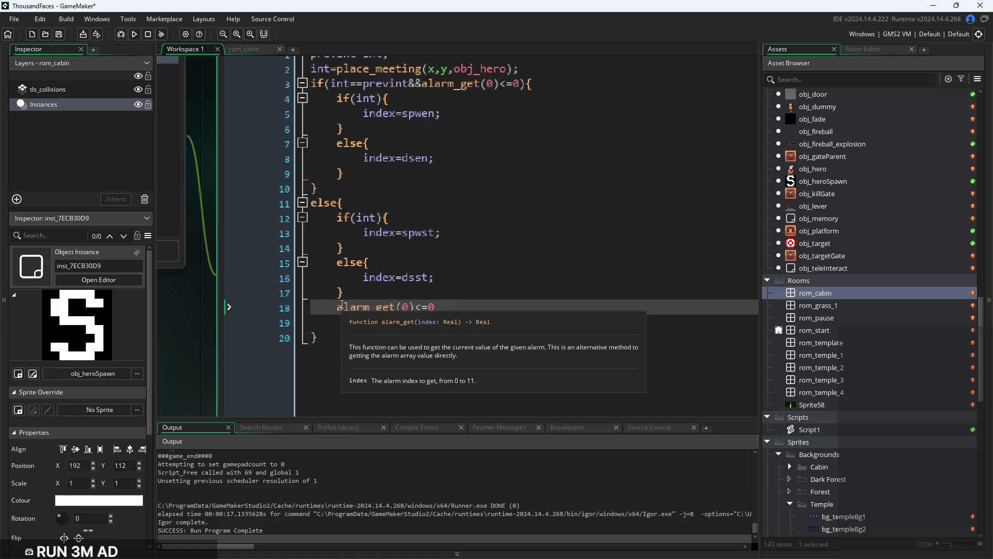
pyautogui.write('if(')
pyautogui.click(570, 312)
pyautogui.write('){')
pyautogui.press('Down')
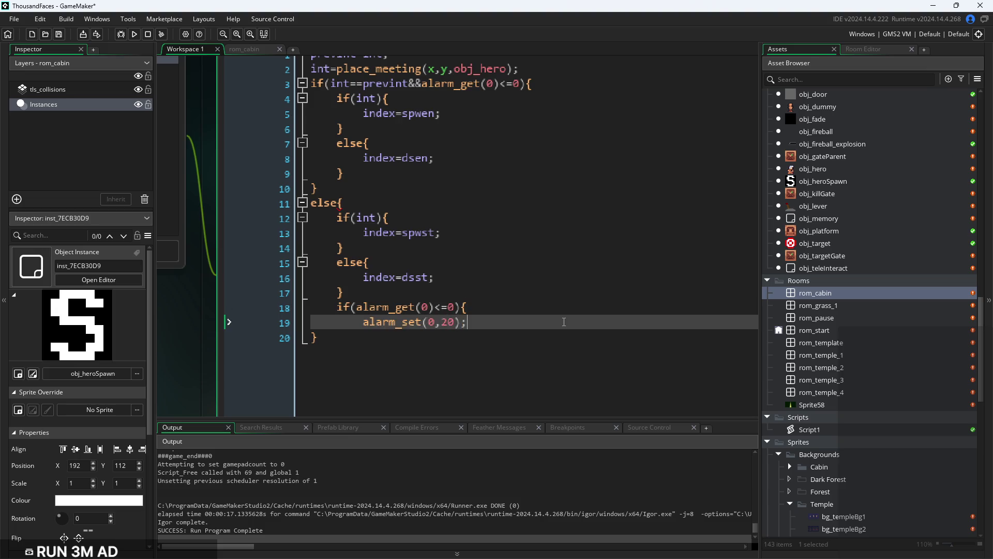
pyautogui.press('Return')
pyautogui.write('}')
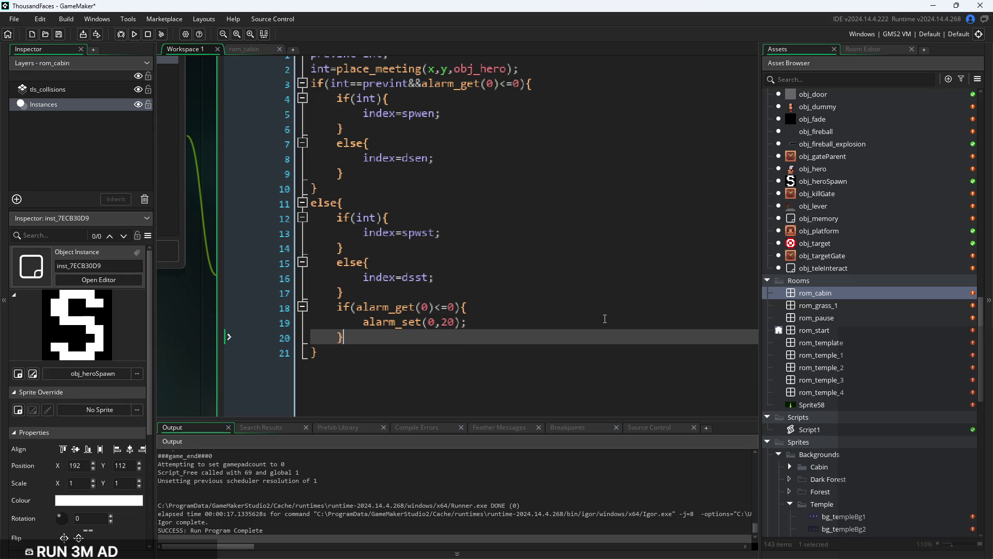
# Delete the <= comparison from line 18's condition
pyautogui.click(562, 327)
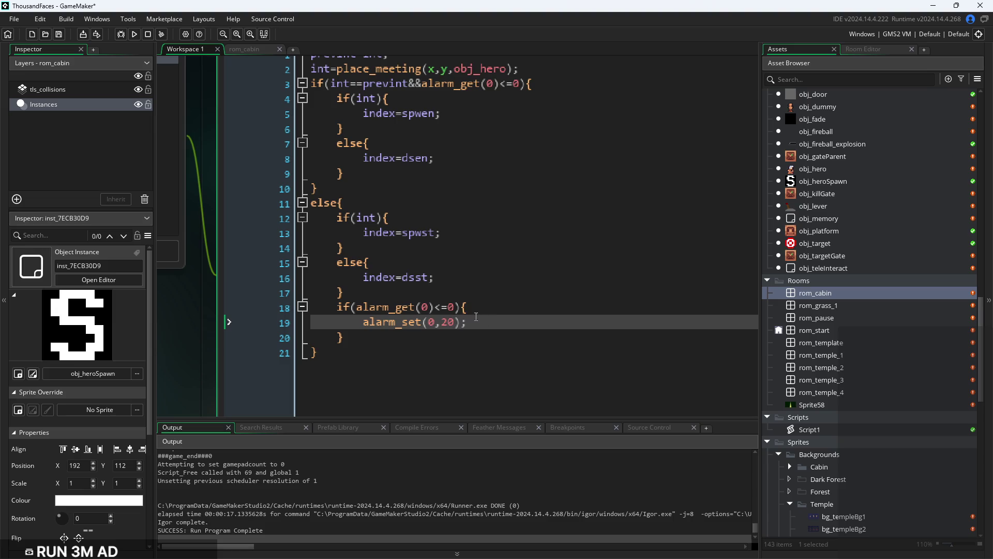
pyautogui.click(458, 308)
pyautogui.press('BackSpace')
pyautogui.press('BackSpace')
# Change the comparison to >, then delete the alarm_get(0)>0 condition from line 18
pyautogui.write('>')
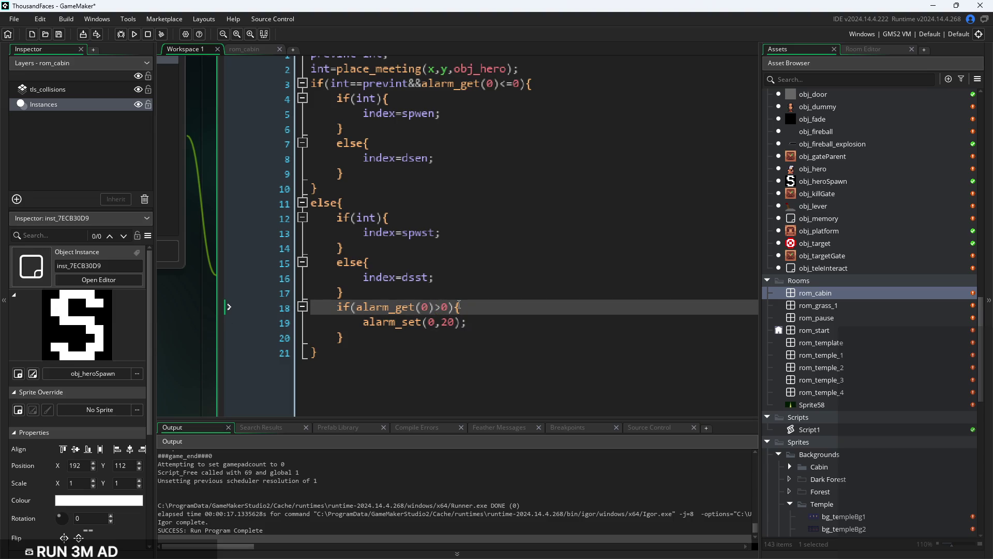
pyautogui.keyDown('ctrl'); pyautogui.scroll(-2, 483, 294); pyautogui.keyUp('ctrl')
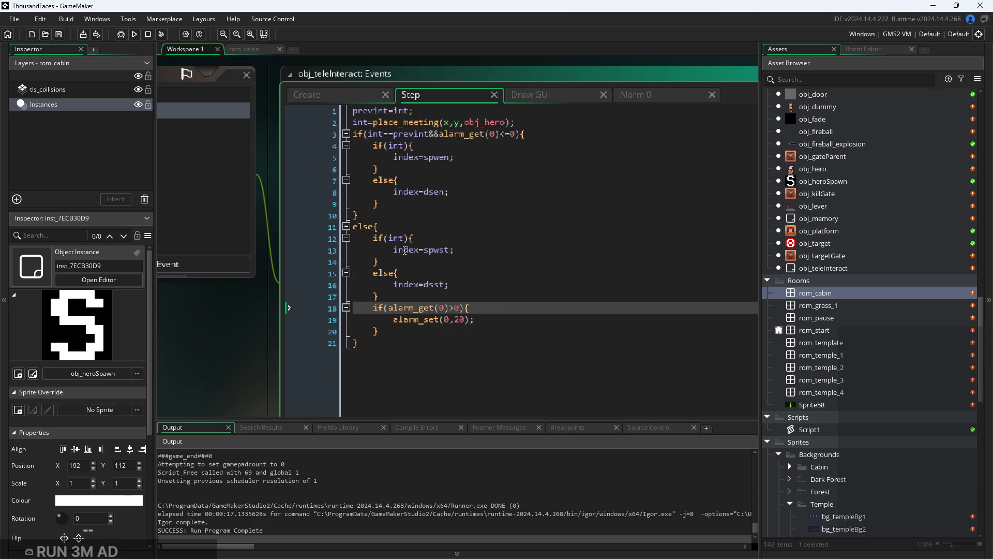
pyautogui.keyDown('ctrl'); pyautogui.scroll(2, 397, 335); pyautogui.keyUp('ctrl')
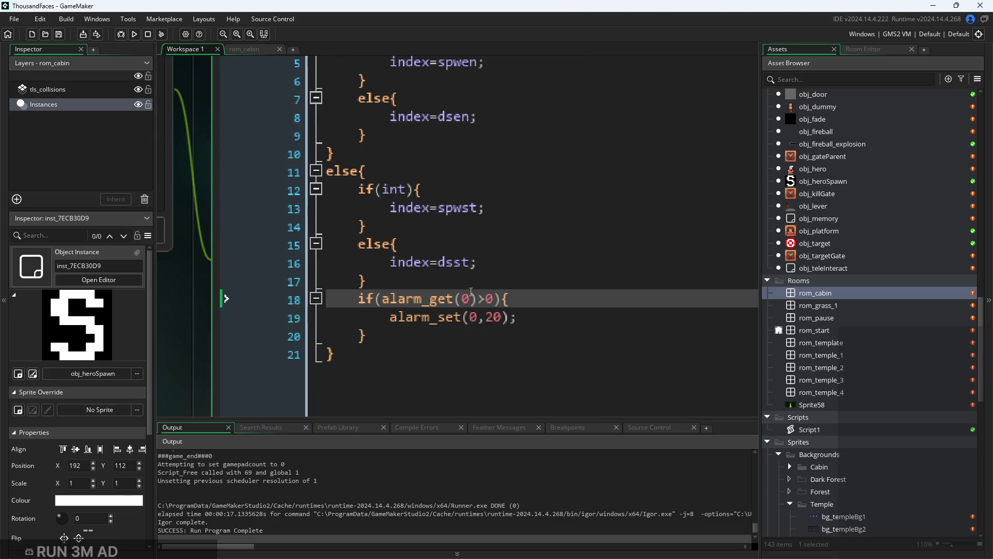
pyautogui.moveTo(494, 299); pyautogui.dragTo(386, 306)
pyautogui.hotkey('ctrl', 'c')
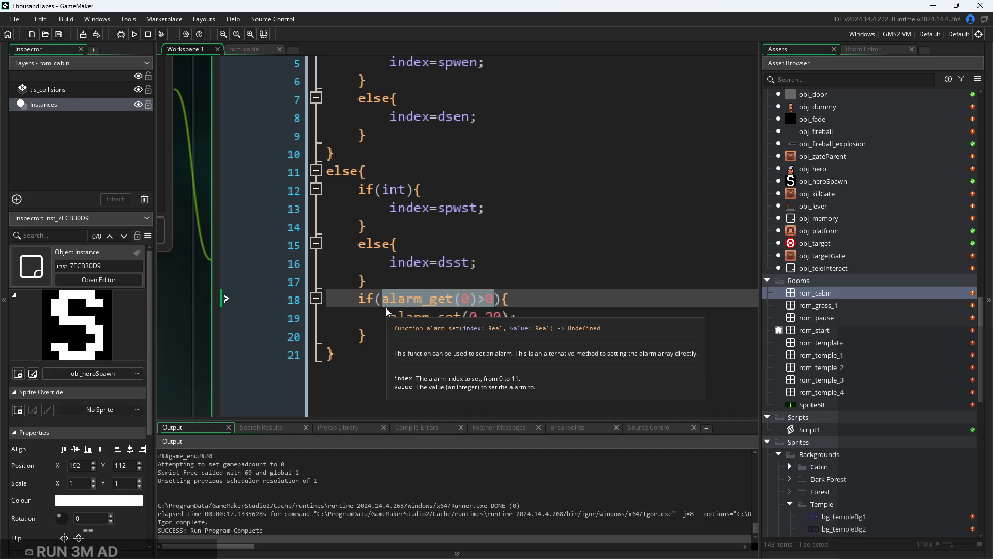
pyautogui.press('BackSpace')
# Turn line 11's else into else if with the alarm condition, removing the empty if wrapper
pyautogui.keyDown('ctrl'); pyautogui.scroll(-1, 370, 170); pyautogui.keyUp('ctrl')
pyautogui.click(368, 179)
pyautogui.write('if(')
pyautogui.hotkey('ctrl', 'v')
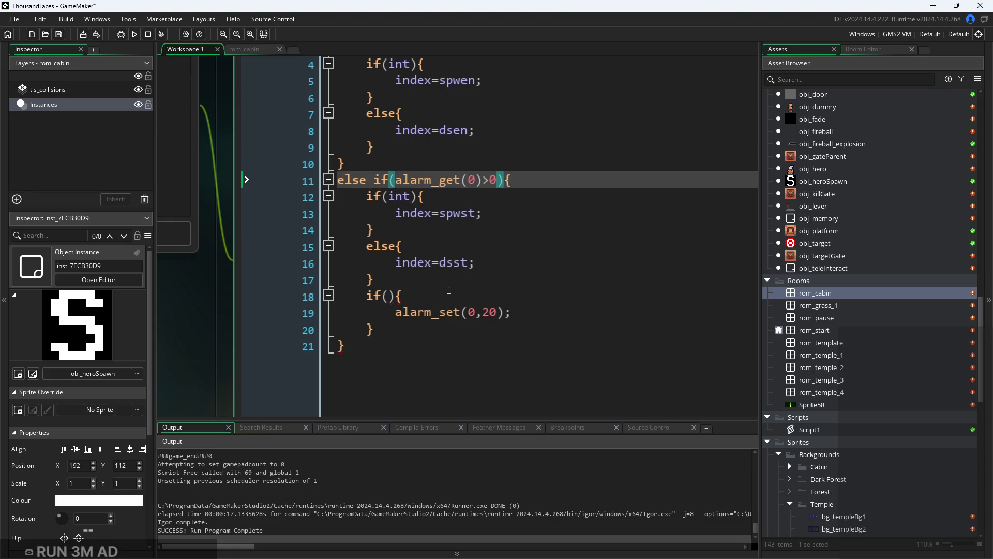
pyautogui.click(449, 290)
pyautogui.hotkey('shift', 'Home')
pyautogui.press('BackSpace')
pyautogui.press('BackSpace')
pyautogui.press('Down')
pyautogui.hotkey('shift', 'Tab')
pyautogui.tripleClick(386, 311)
pyautogui.press('Delete')
pyautogui.click(483, 296)
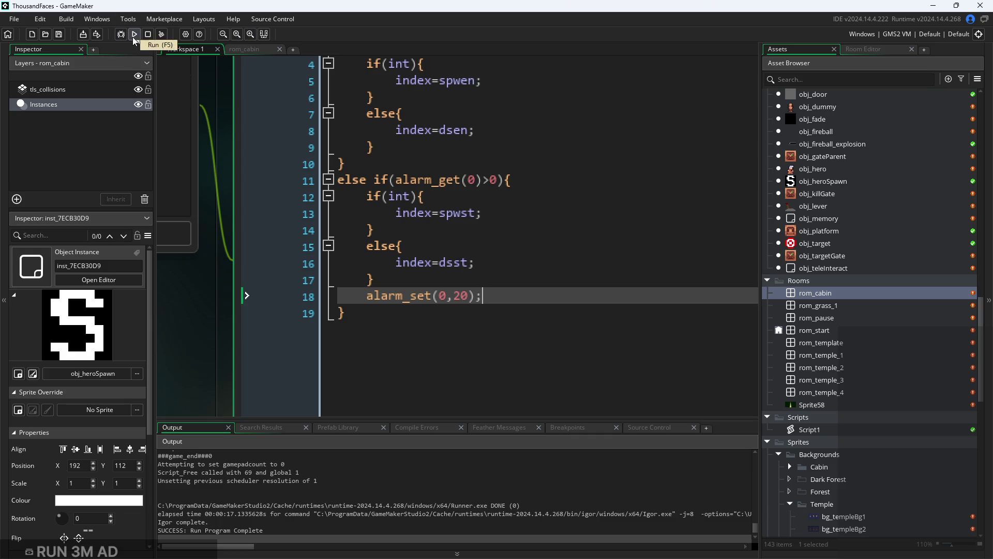
# Remove the &&alarm_get(0)<=0 check from line 3's condition
pyautogui.click(515, 213)
pyautogui.scroll(3, 491, 334)
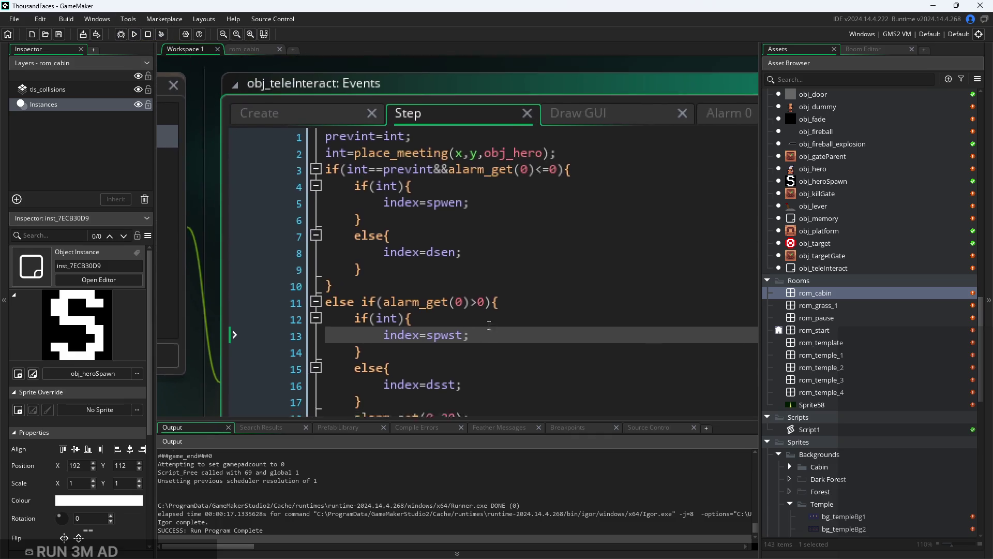
pyautogui.scroll(-1, 491, 334)
pyautogui.click(535, 145)
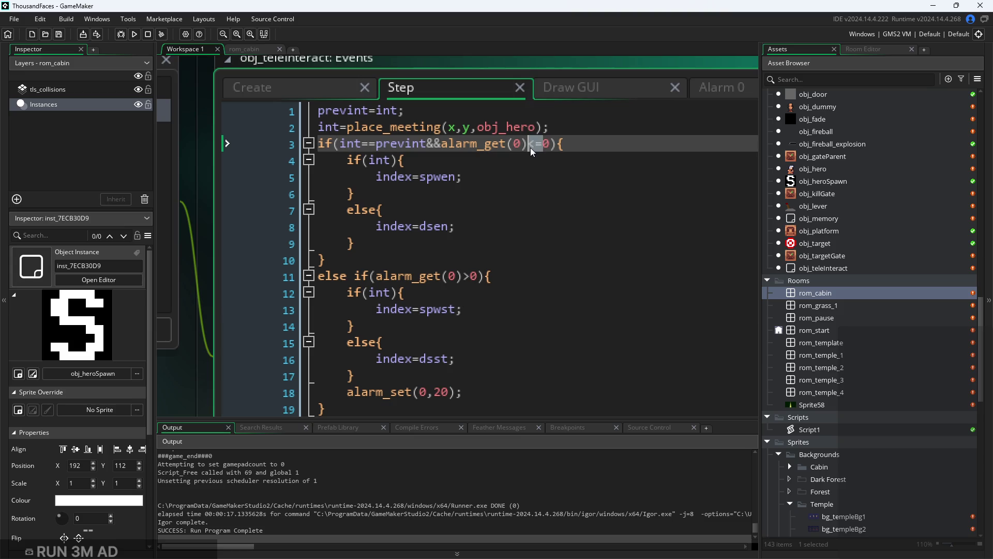
pyautogui.press('Right')
pyautogui.press('Right')
pyautogui.keyDown('shift'); pyautogui.click(426, 145); pyautogui.keyUp('shift')
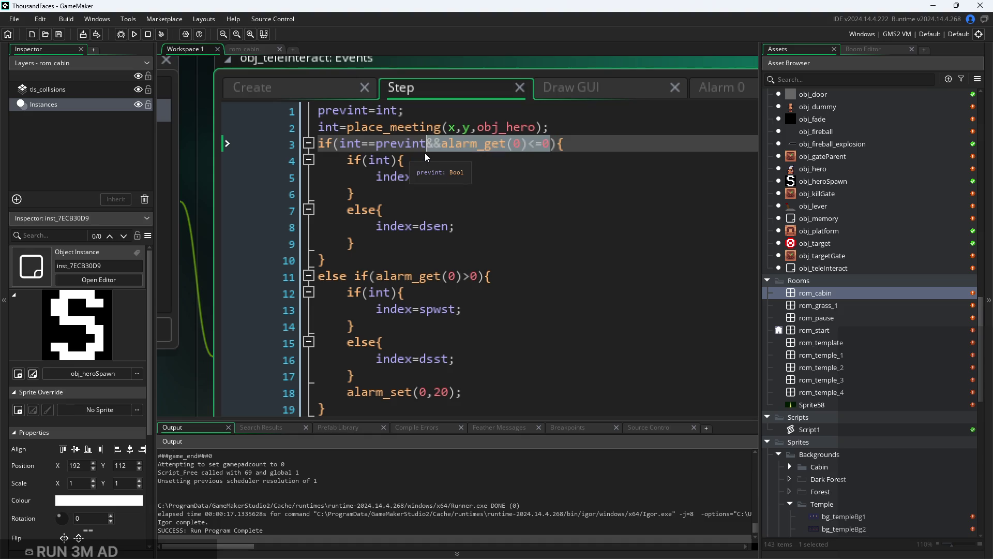
pyautogui.press('BackSpace')
# Change line 11's check to alarm_get(0)==0 and start a test run
pyautogui.scroll(-2, 437, 154)
pyautogui.click(471, 184)
pyautogui.scroll(1, 465, 196)
pyautogui.click(475, 184)
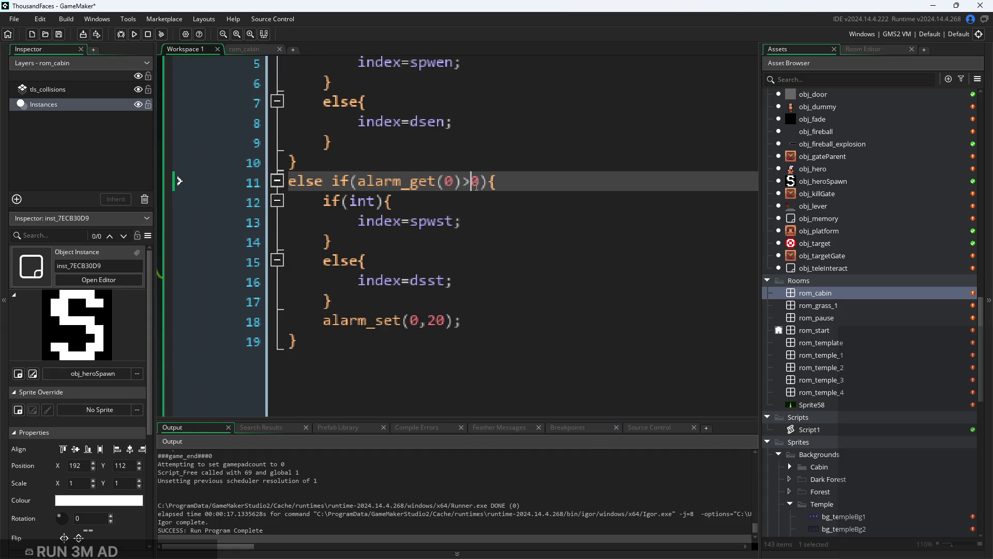
pyautogui.scroll(-2, 474, 202)
pyautogui.click(473, 202)
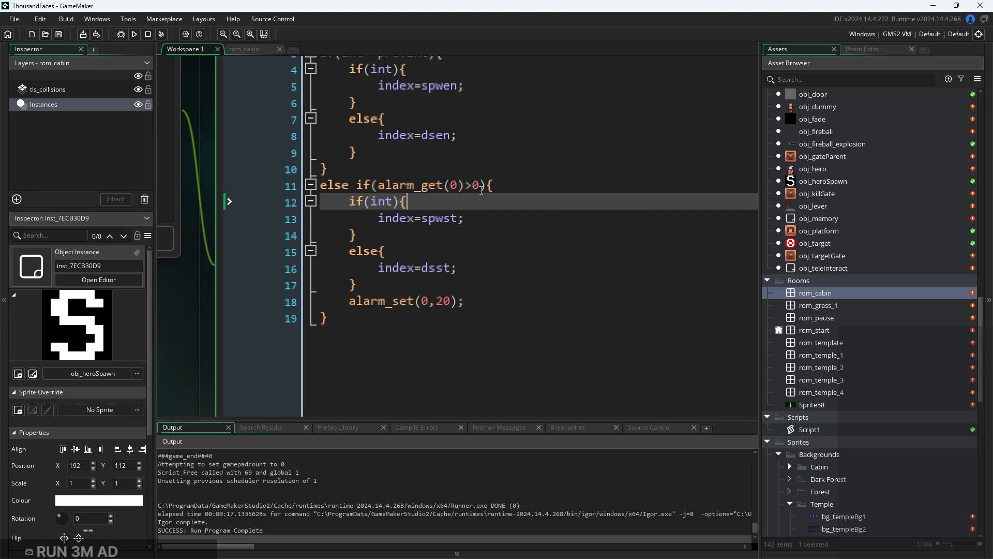
pyautogui.click(474, 186)
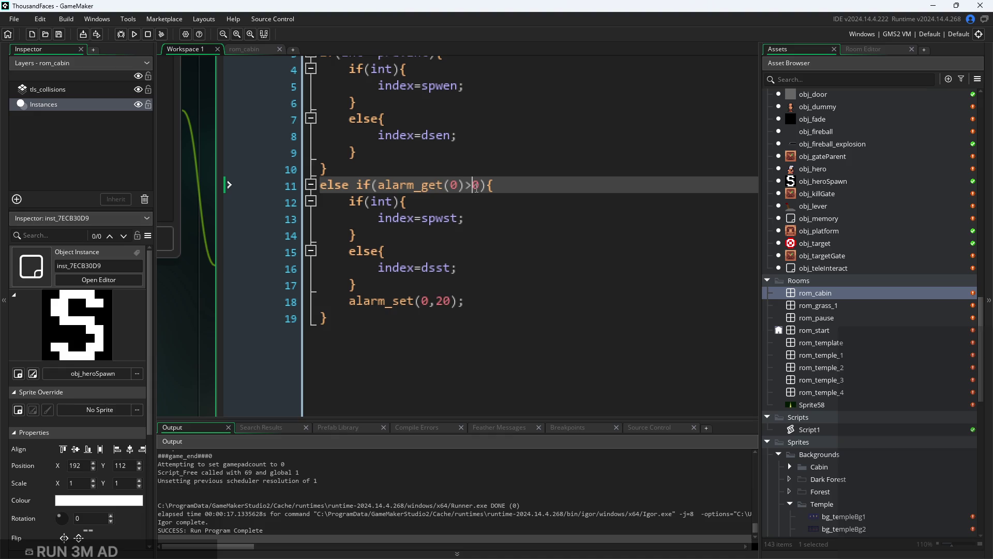
pyautogui.press('BackSpace')
pyautogui.write('==')
pyautogui.click(502, 178)
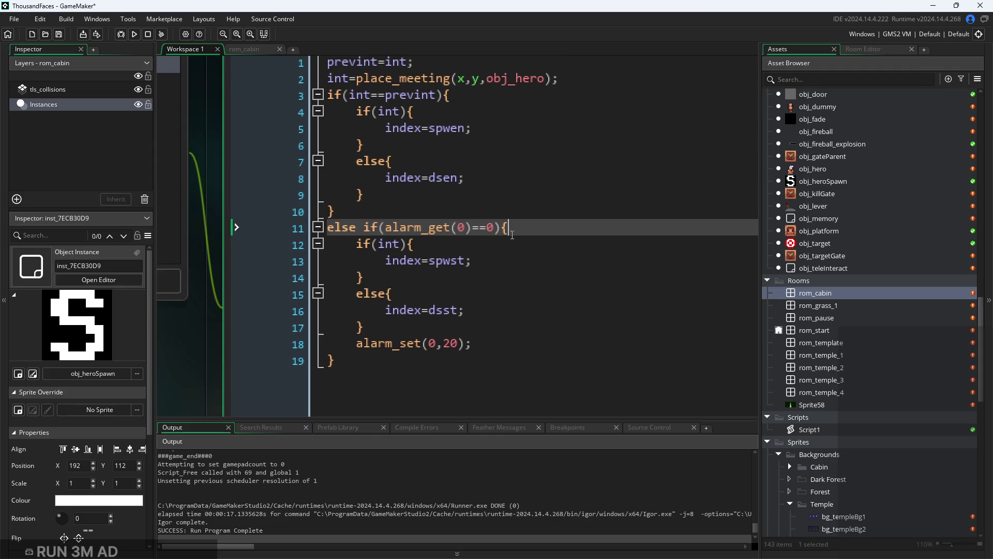
pyautogui.click(135, 34)
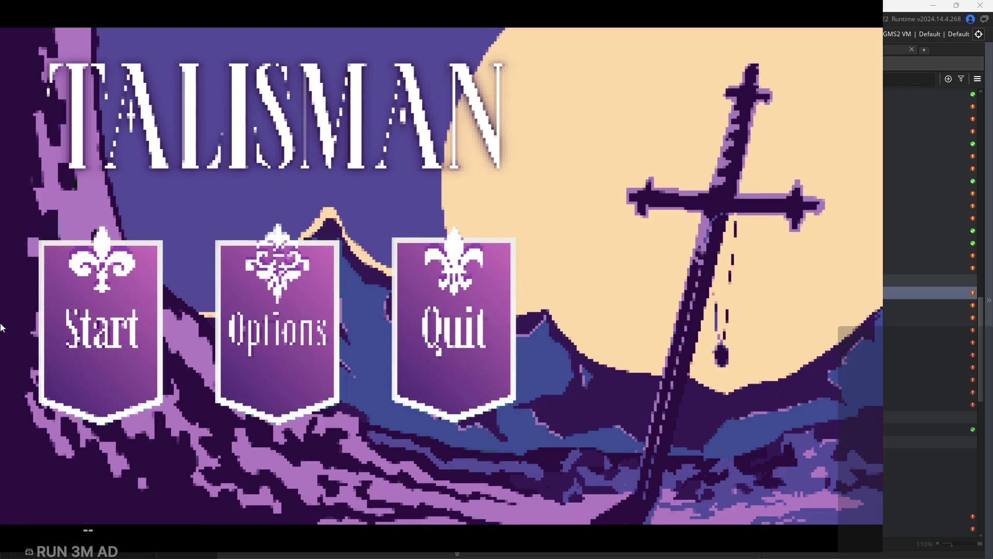
# Start the game, walk the player to and from the cabin door repeatedly, then exit to the Step code
pyautogui.click(95, 321)
pyautogui.press('Right')
pyautogui.press('Left')
pyautogui.press('Right')
pyautogui.press('Left')
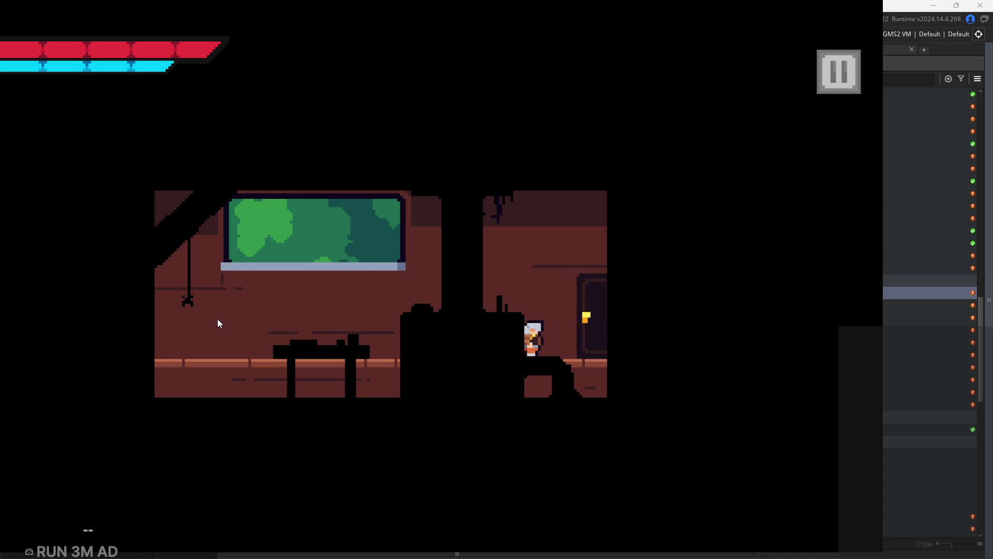
pyautogui.press('Right')
pyautogui.press('Left')
pyautogui.press('Right')
pyautogui.press('Left')
pyautogui.press('Right')
pyautogui.click(840, 77)
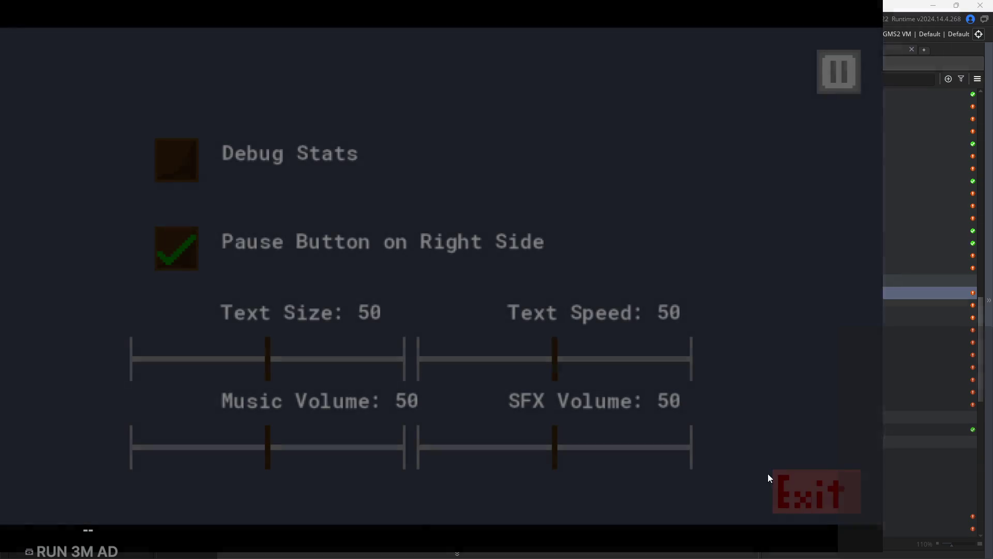
pyautogui.click(818, 496)
pyautogui.click(475, 250)
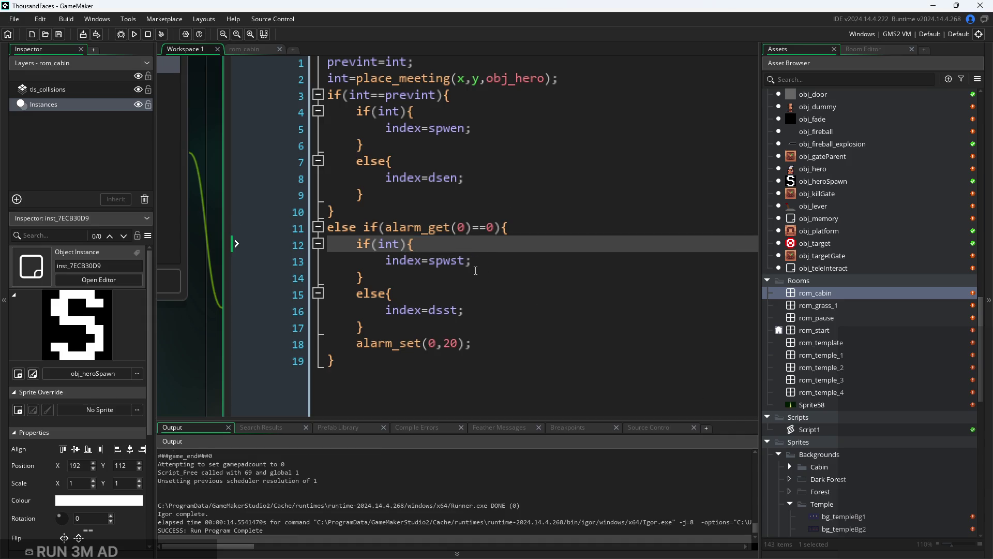
# Shorten the alarm in alarm_set(0,20) to alarm_set(0,2)
pyautogui.click(490, 260)
pyautogui.click(501, 282)
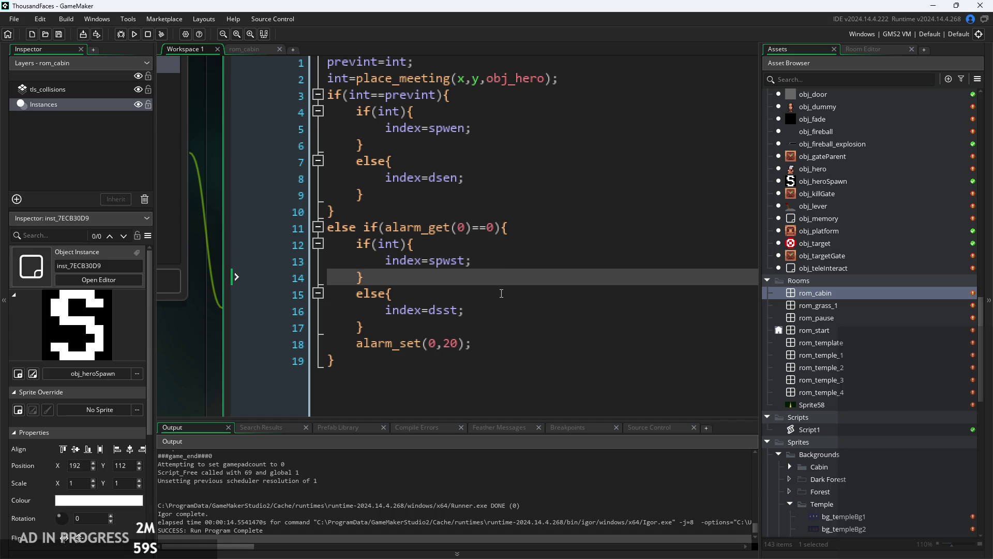
pyautogui.click(501, 293)
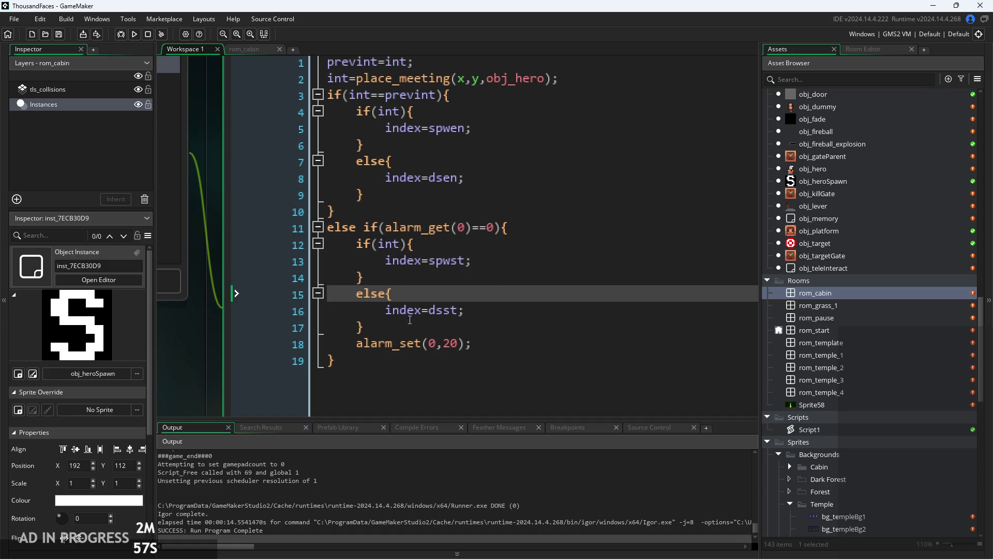
pyautogui.scroll(1, 419, 345)
pyautogui.click(478, 221)
pyautogui.click(510, 211)
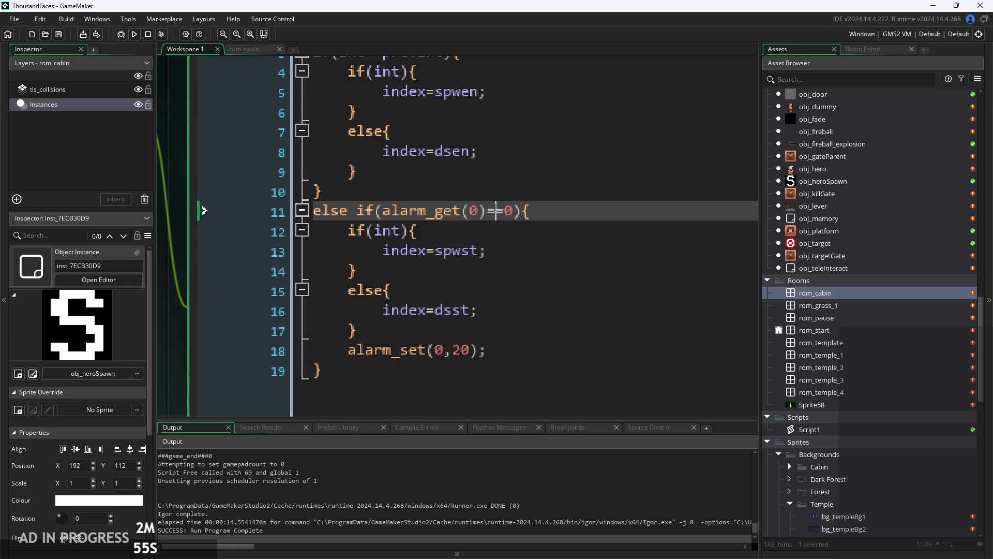
pyautogui.scroll(-1, 506, 234)
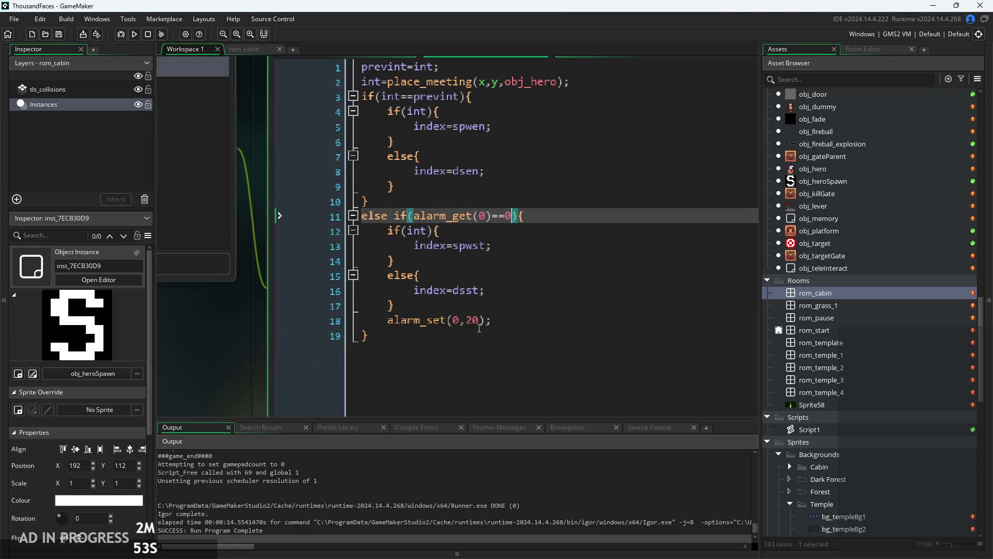
pyautogui.click(498, 321)
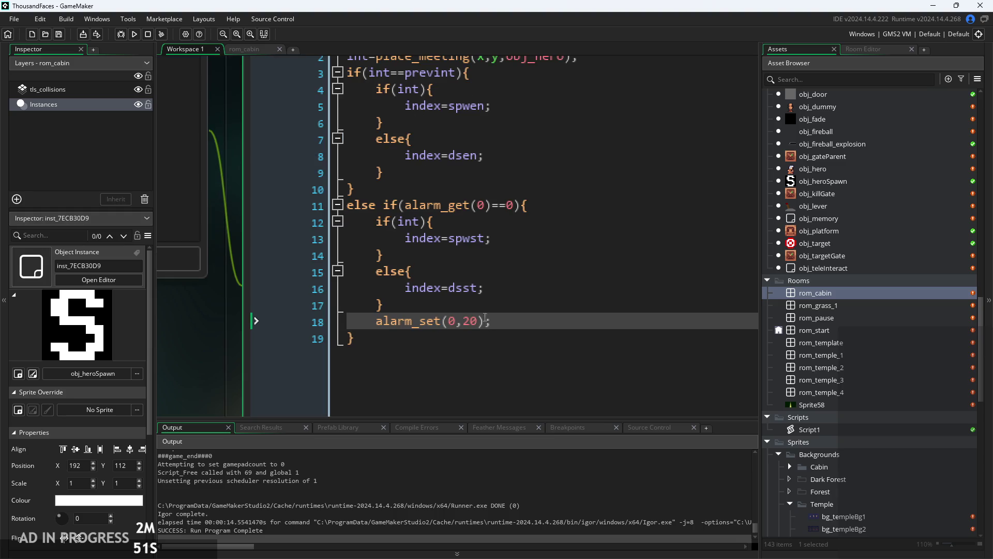
pyautogui.click(460, 369)
pyautogui.scroll(1, 461, 369)
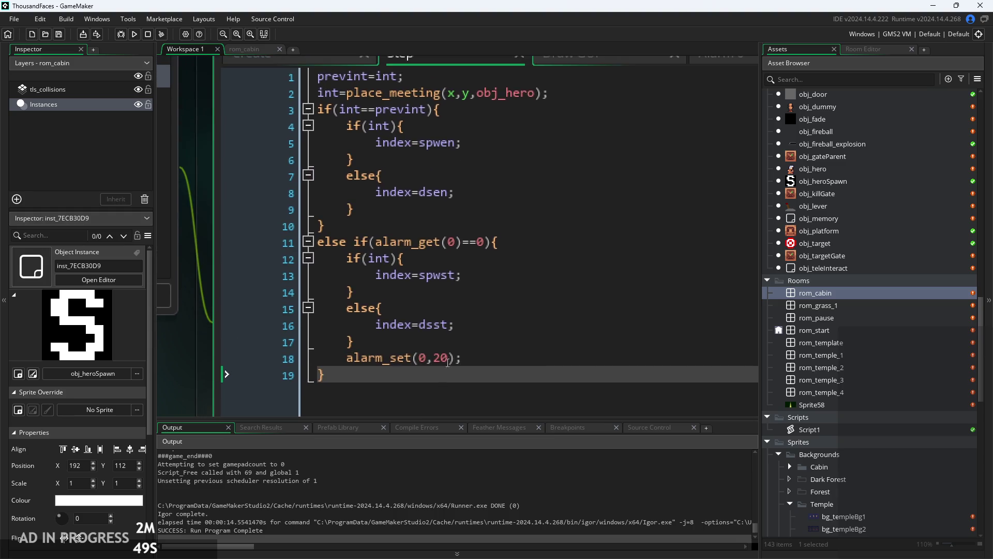
pyautogui.click(449, 358)
pyautogui.press('BackSpace')
# Declare canchange=true; after index=0 in the Create event
pyautogui.click(527, 296)
pyautogui.scroll(-2, 527, 297)
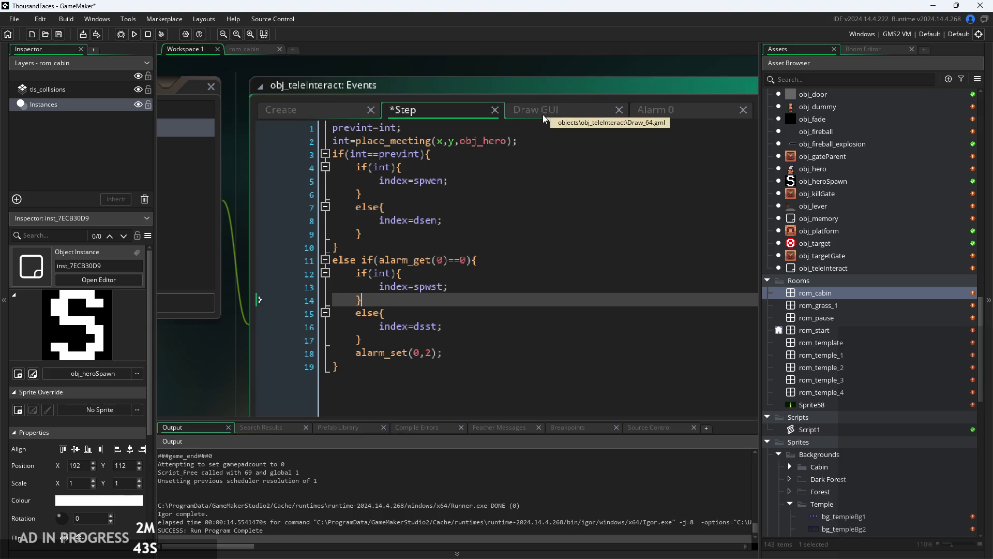
pyautogui.click(300, 111)
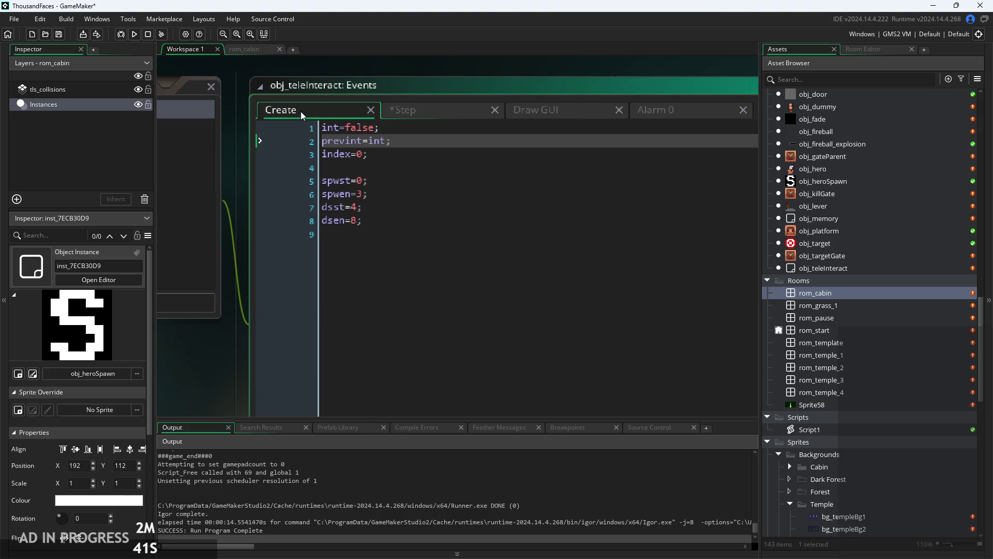
pyautogui.click(397, 159)
pyautogui.press('Return')
pyautogui.write('canchange=')
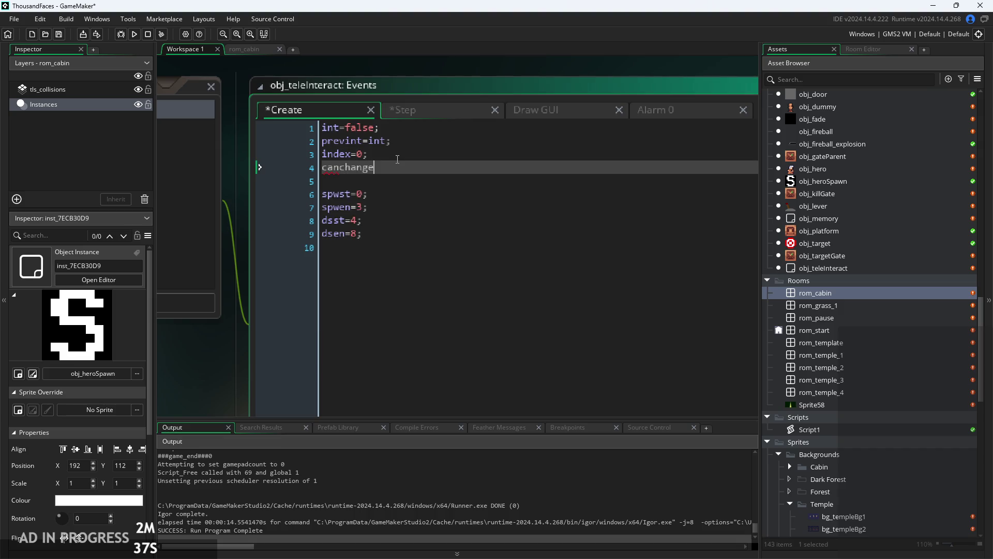
pyautogui.write('true;')
# Add canchange=false; after the alarm_set line in the Step event
pyautogui.click(440, 109)
pyautogui.keyDown('ctrl'); pyautogui.scroll(2, 498, 250); pyautogui.keyUp('ctrl')
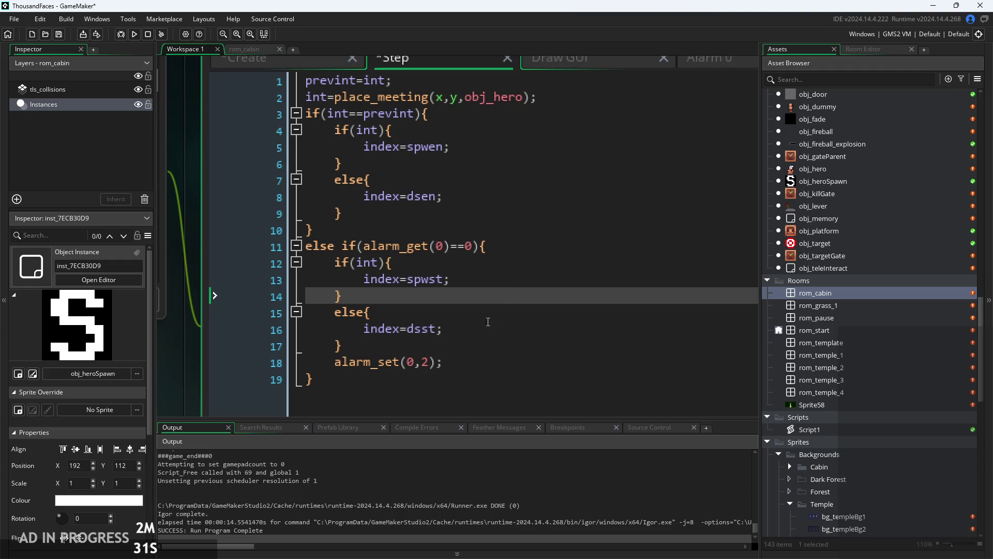
pyautogui.click(496, 361)
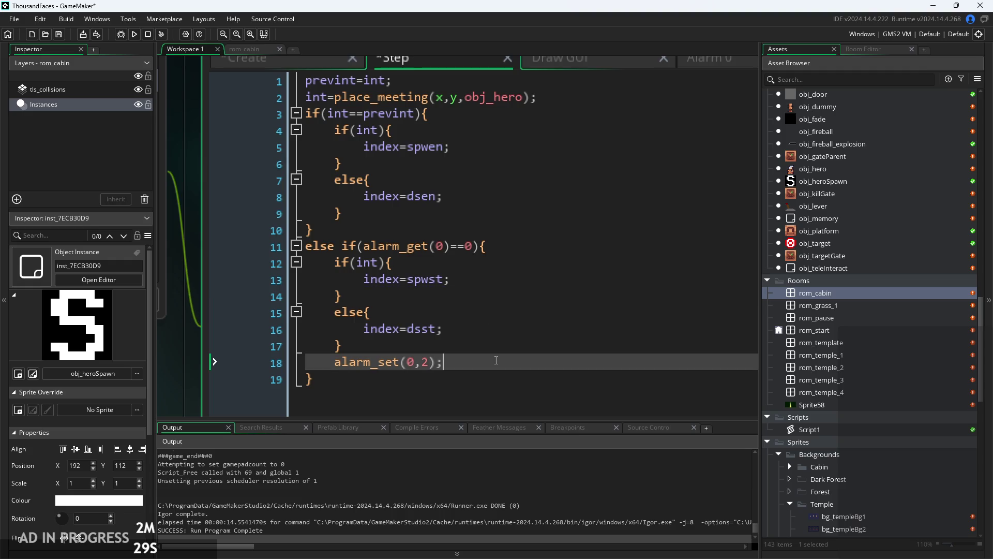
pyautogui.press('Return')
pyautogui.write('can')
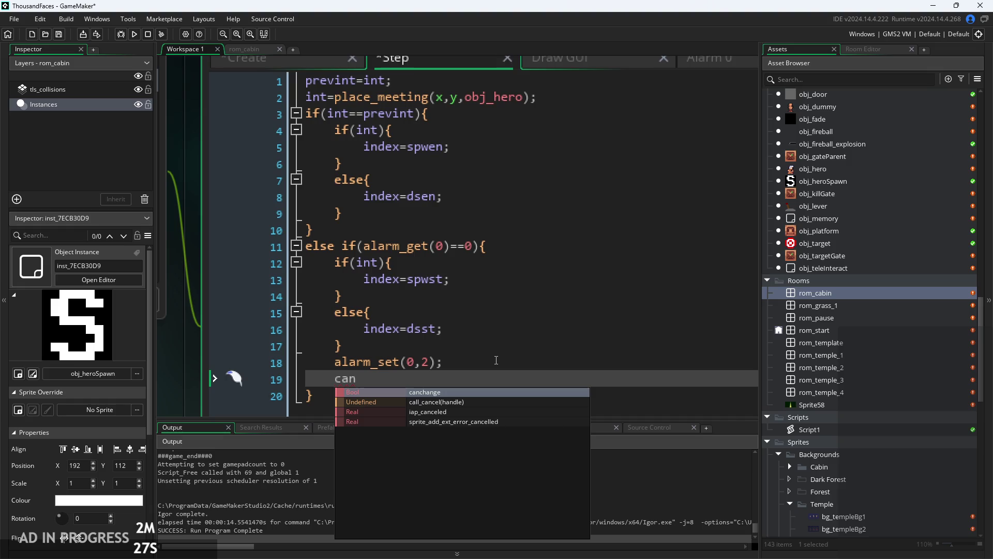
pyautogui.press('Return')
pyautogui.write('=false;')
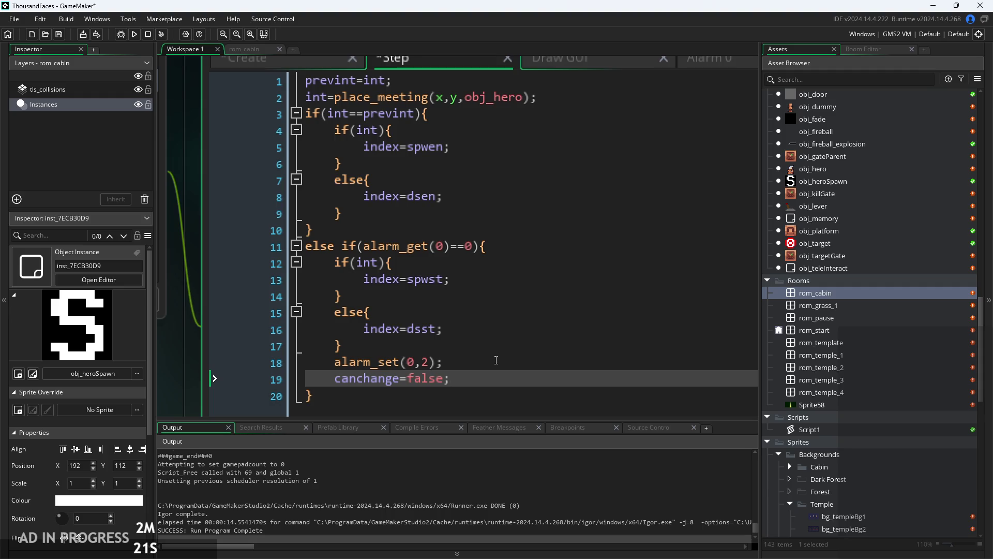
# Try a &&canchange check on the if(int) and alarm conditions, then remove it
pyautogui.click(382, 263)
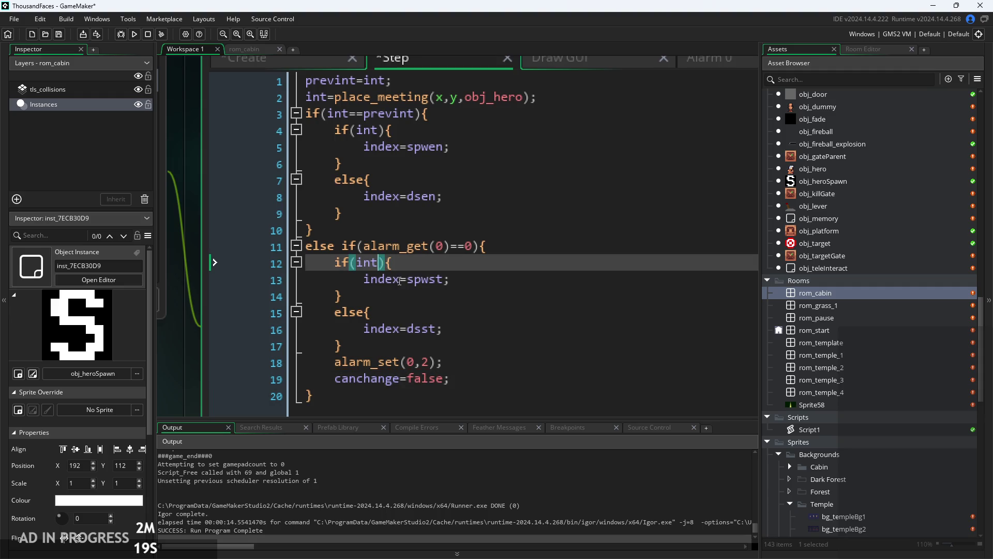
pyautogui.write('&&can')
pyautogui.press('Return')
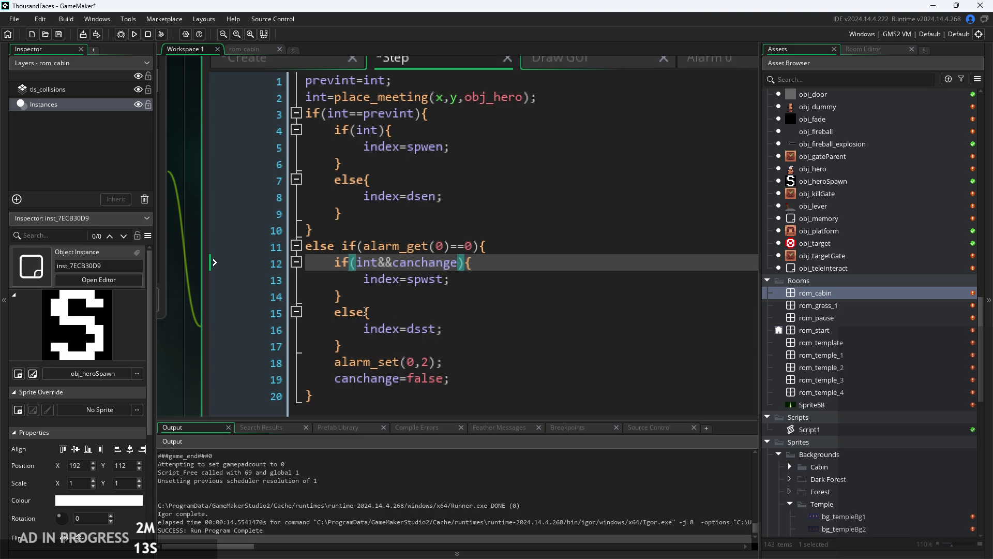
pyautogui.press('BackSpace')
pyautogui.press('BackSpace')
pyautogui.press('BackSpace')
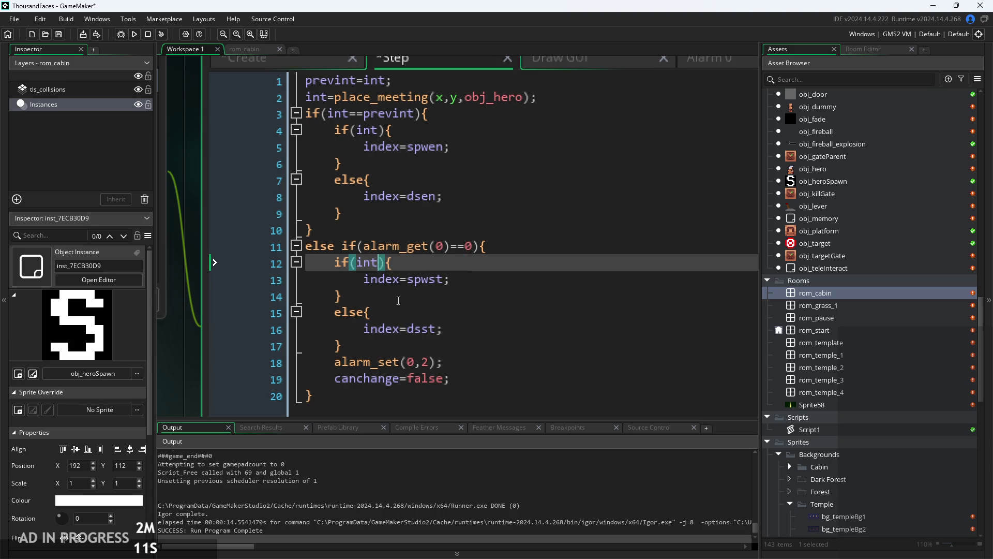
pyautogui.click(480, 246)
pyautogui.write('&&canchange')
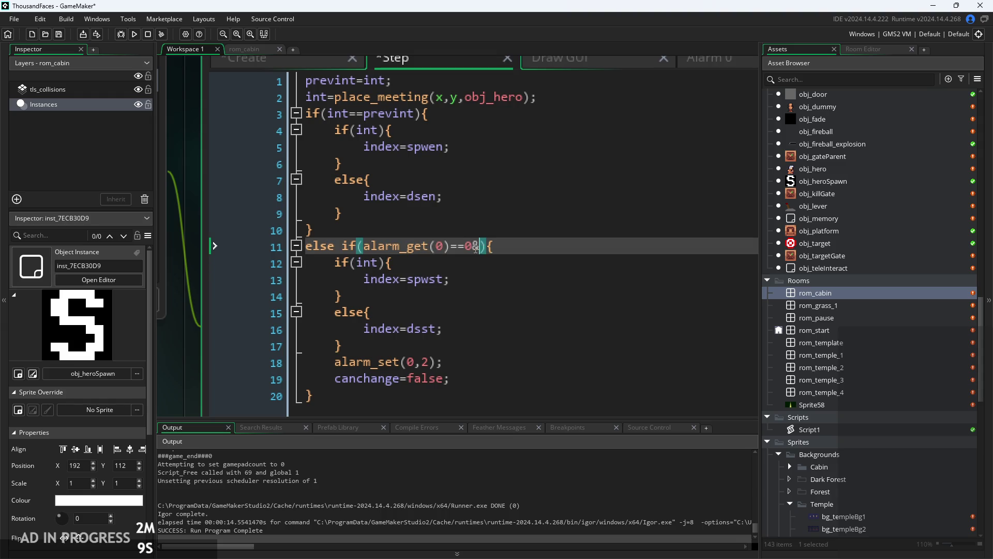
pyautogui.press('Escape')
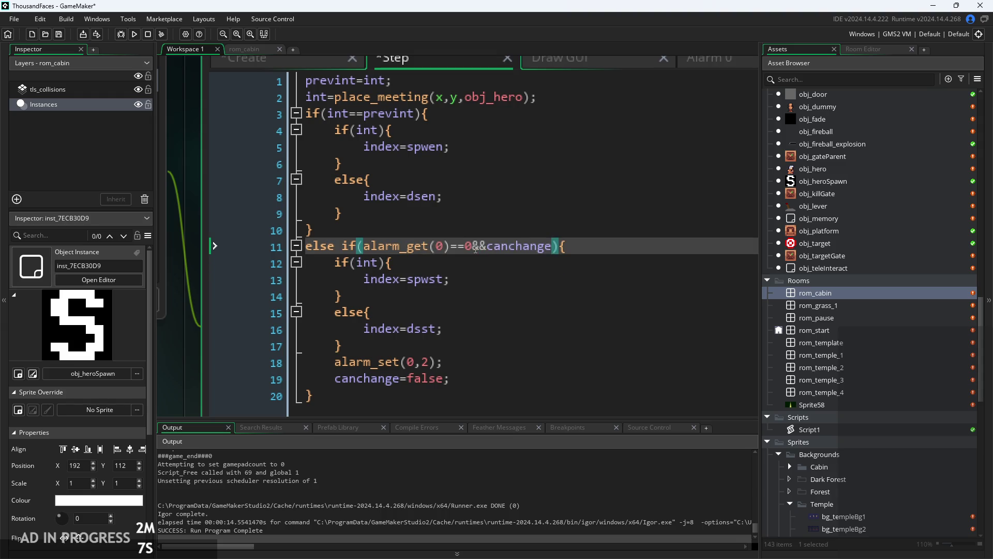
pyautogui.press('Down')
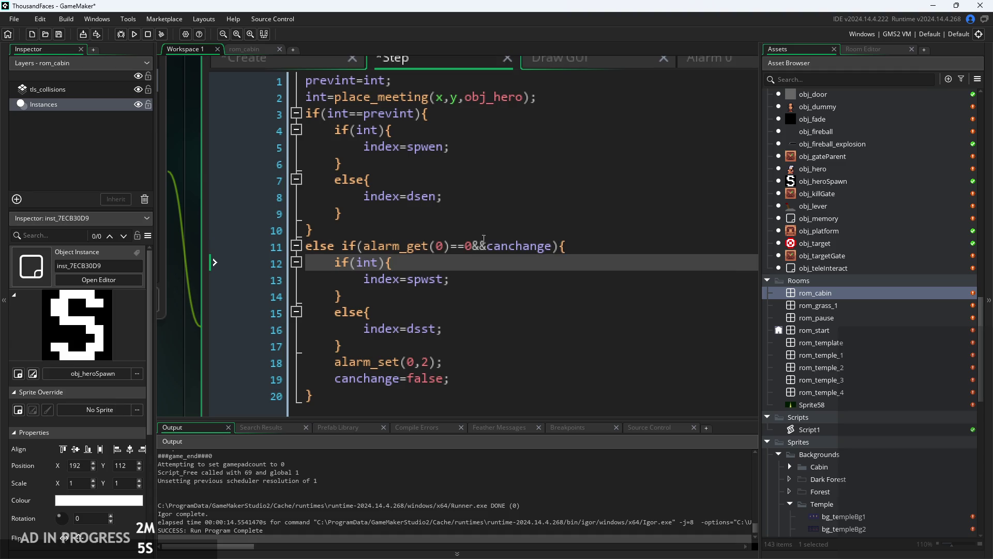
pyautogui.press('Up')
pyautogui.press('BackSpace')
pyautogui.press('BackSpace')
pyautogui.press('BackSpace')
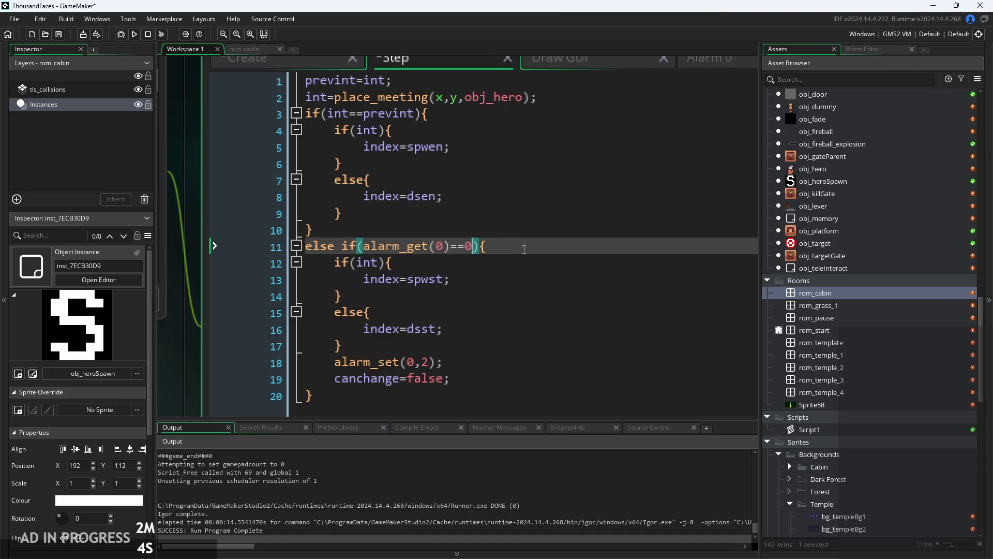
pyautogui.click(515, 242)
pyautogui.press('Return')
# Wrap the if(int)/else block in a new if(canchange){ ... } block
pyautogui.write('if(can')
pyautogui.press('Return')
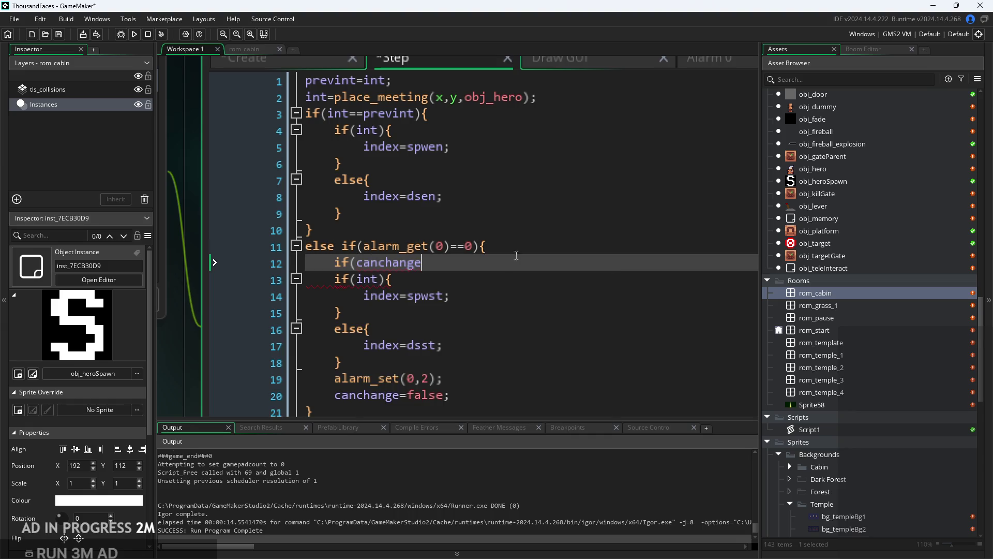
pyautogui.write('){')
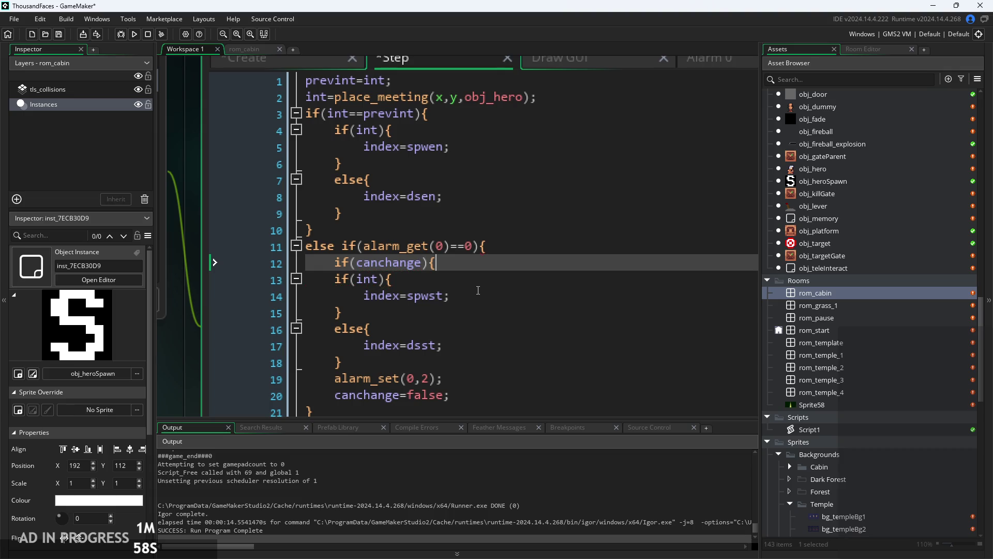
pyautogui.click(470, 350)
pyautogui.click(469, 356)
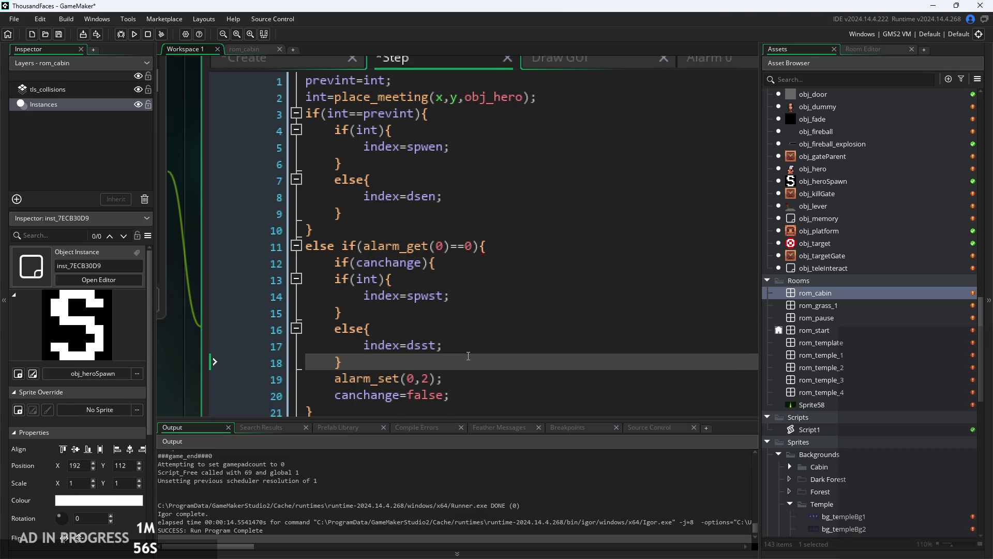
pyautogui.press('Return')
pyautogui.write('}')
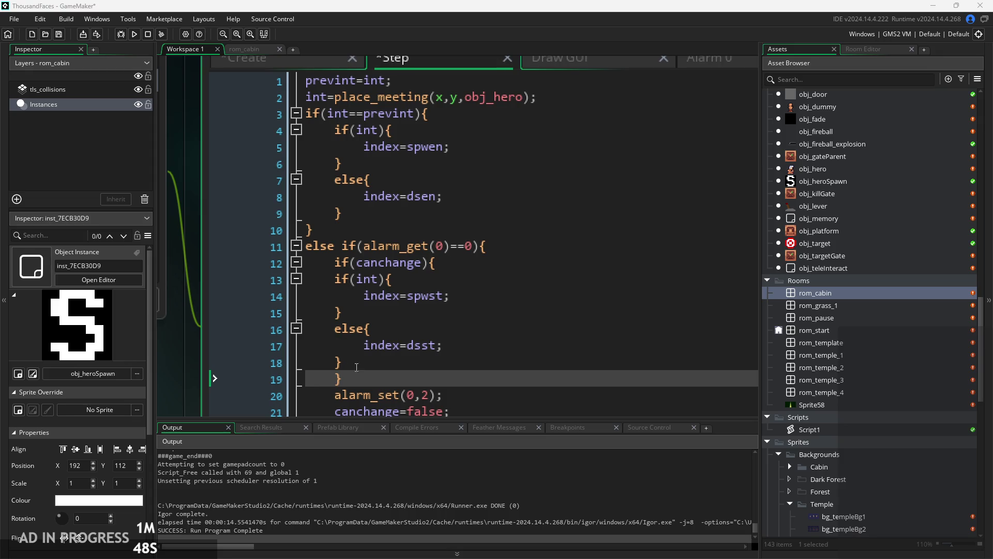
# Indent the if(int)/else block on lines 13–18 one level under if(canchange)
pyautogui.moveTo(344, 363); pyautogui.dragTo(330, 275)
pyautogui.press('Tab')
pyautogui.click(492, 303)
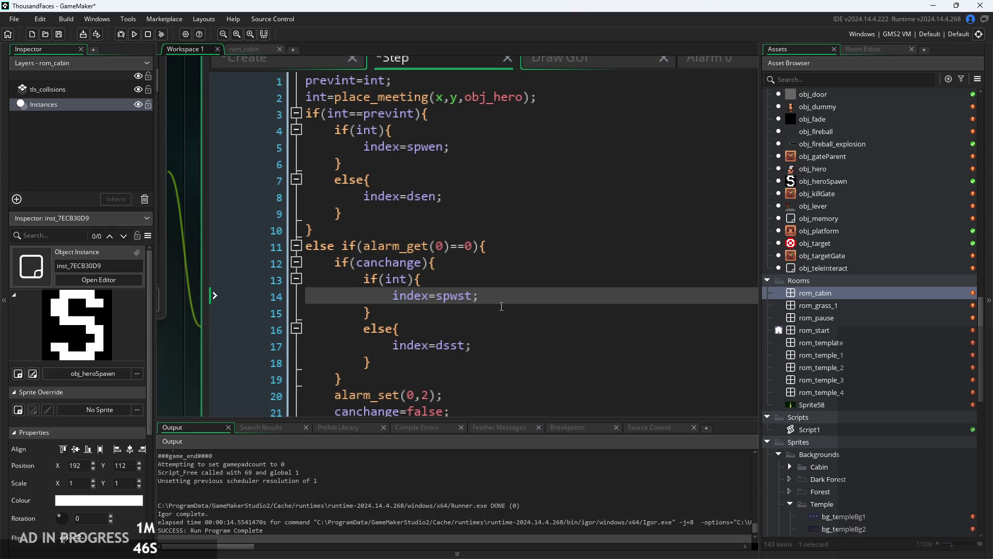
pyautogui.click(506, 311)
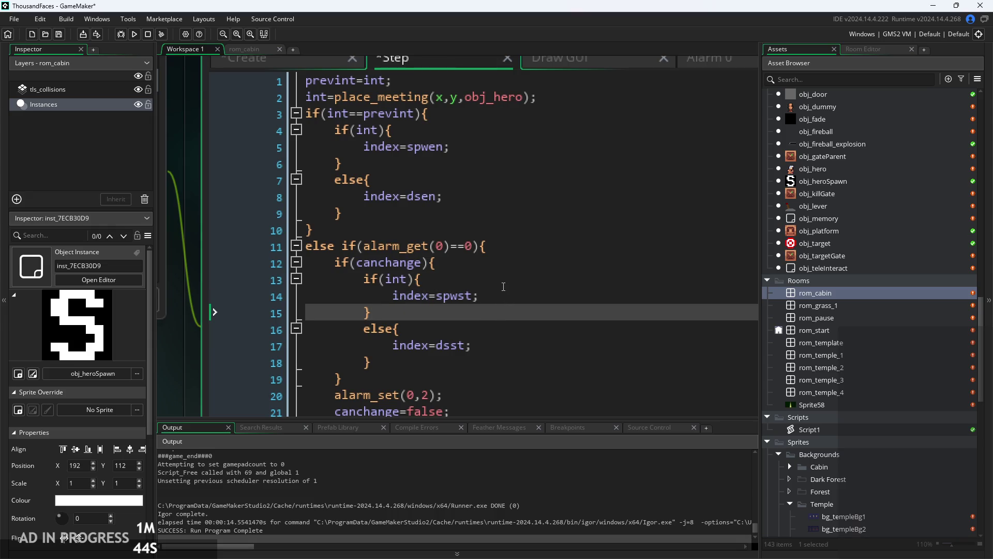
pyautogui.scroll(-2, 499, 261)
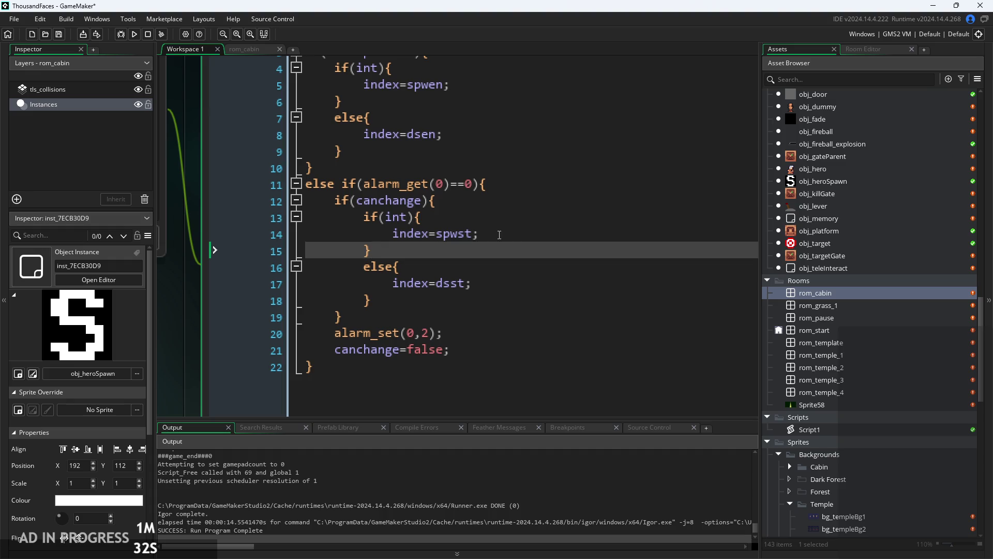
# Review the canchange condition, its closing brace and the canchange=false line
pyautogui.click(380, 203)
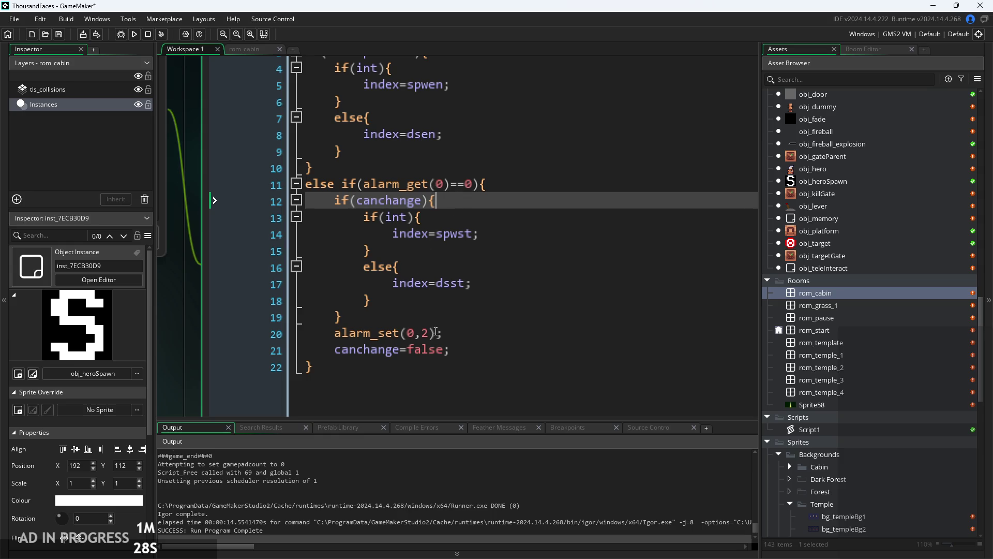
pyautogui.click(444, 350)
pyautogui.click(503, 337)
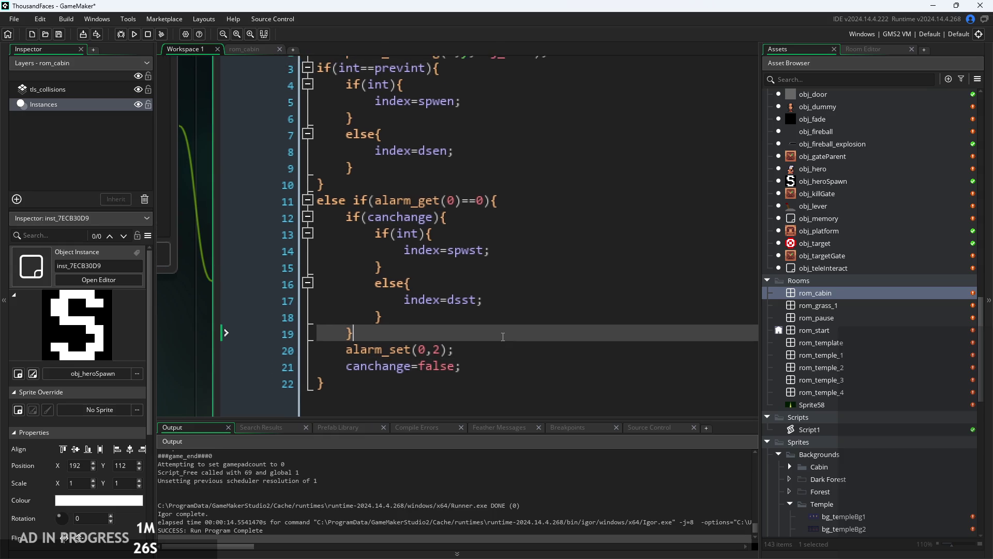
pyautogui.click(487, 341)
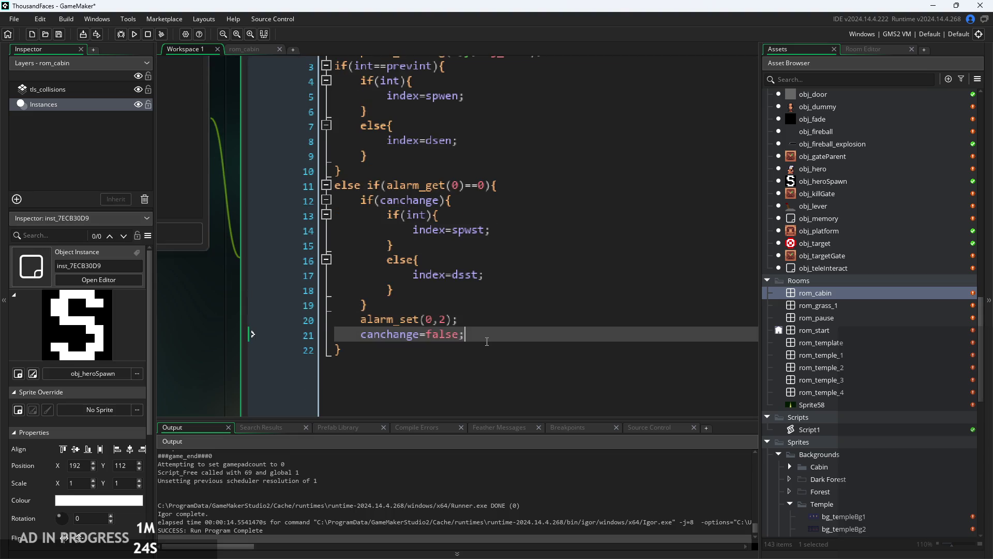
pyautogui.moveTo(487, 341)
pyautogui.mouseDown()
pyautogui.moveTo(337, 337)
pyautogui.moveTo(424, 345)
pyautogui.mouseUp()
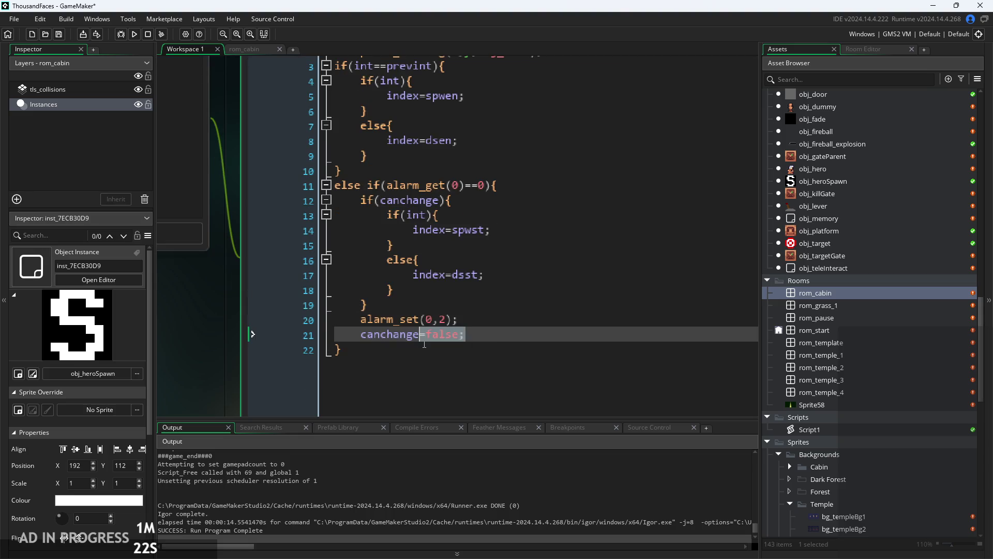
pyautogui.click(426, 343)
pyautogui.click(478, 332)
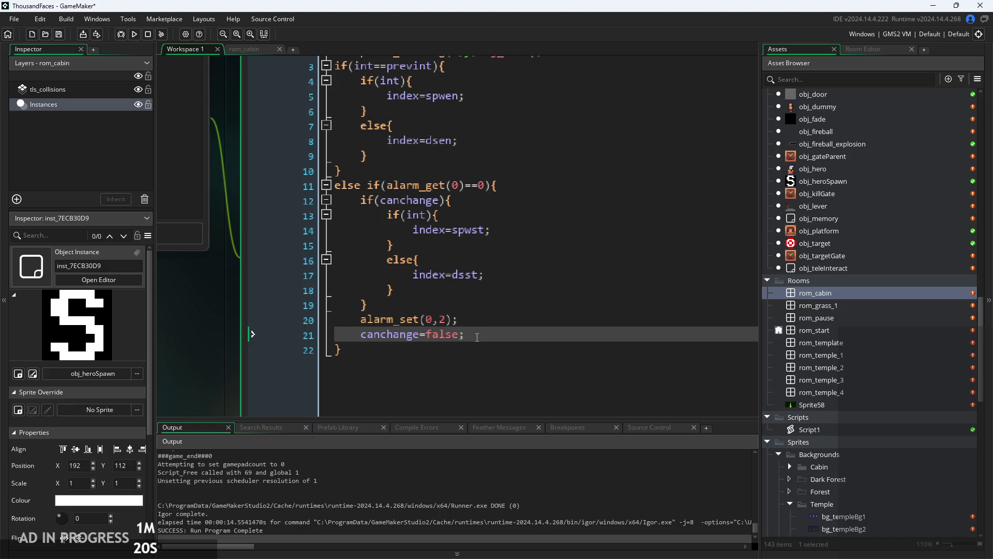
pyautogui.keyDown('ctrl'); pyautogui.scroll(2, 477, 336); pyautogui.keyUp('ctrl')
pyautogui.press('Up')
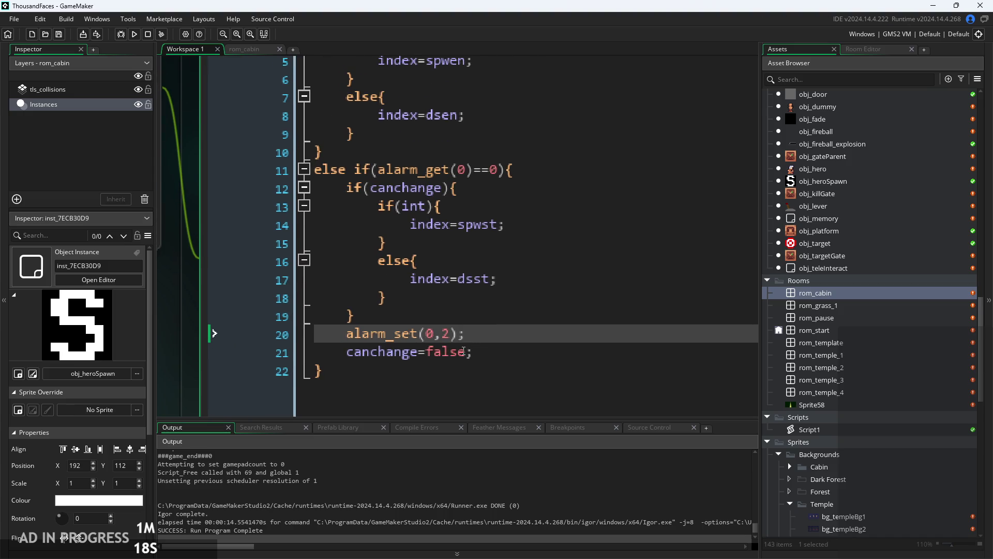
# Check the canchange condition and the closing braces of its block
pyautogui.keyDown('ctrl'); pyautogui.scroll(-2, 464, 351); pyautogui.keyUp('ctrl')
pyautogui.click(435, 230)
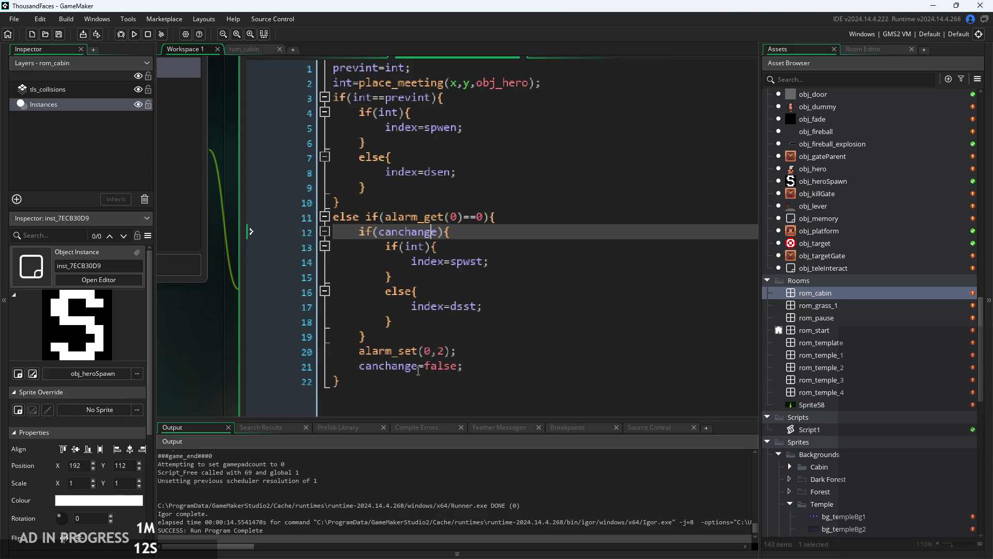
pyautogui.click(428, 349)
pyautogui.press('Up')
pyautogui.press('Up')
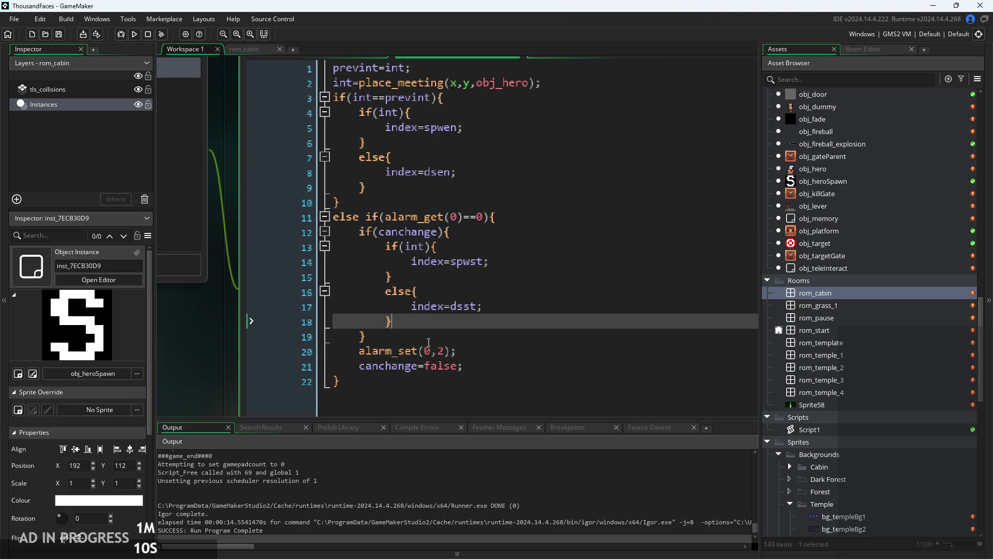
pyautogui.press('Down')
pyautogui.press('Down')
pyautogui.press('Up')
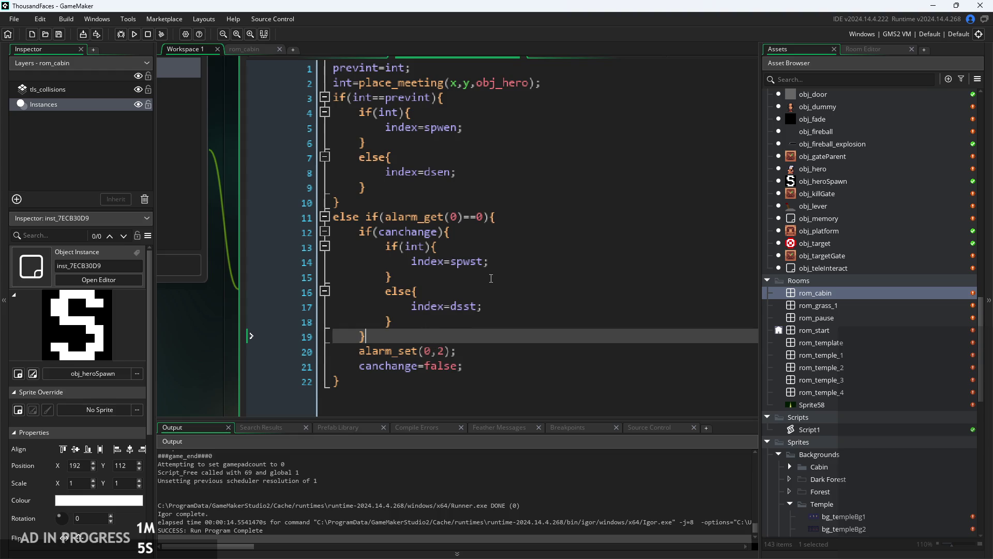
pyautogui.press('Up')
pyautogui.press('Up')
pyautogui.press('Up')
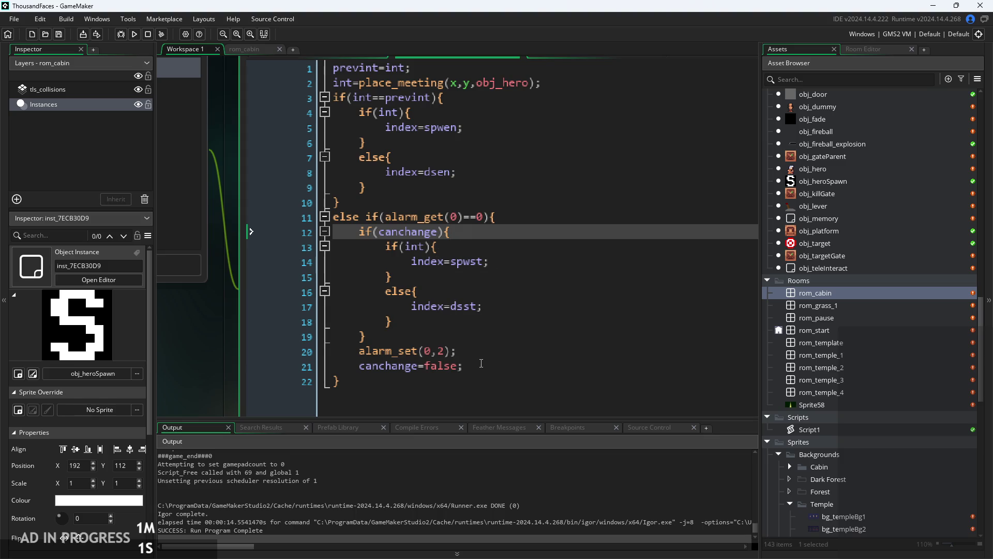
# Delete the alarm_set and canchange=false lines, then undo to restore them
pyautogui.moveTo(481, 367); pyautogui.dragTo(163, 351)
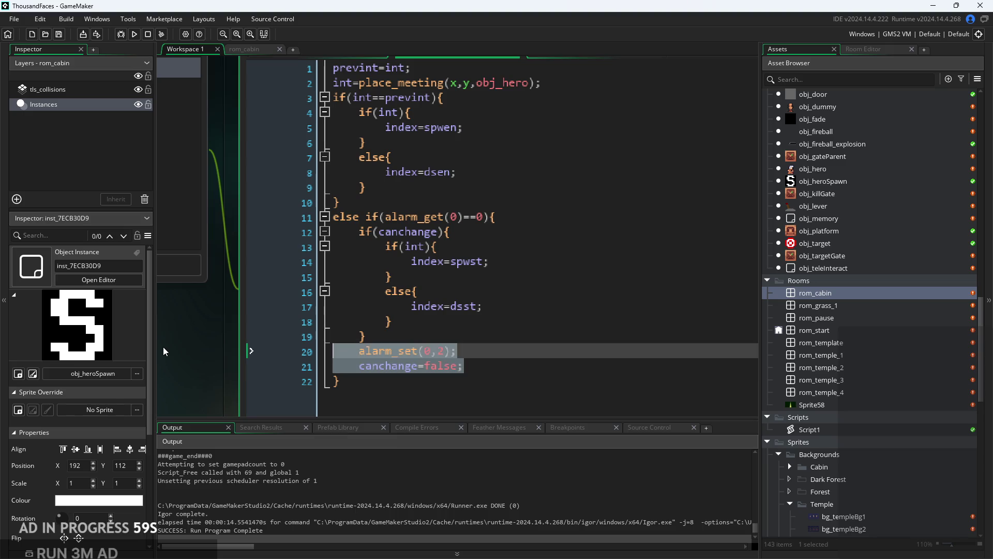
pyautogui.press('Delete')
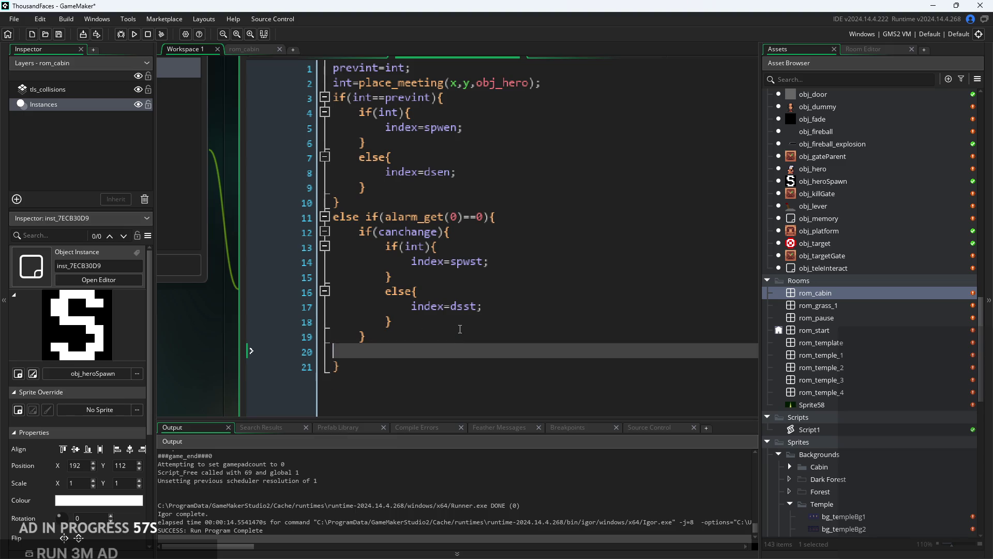
pyautogui.click(447, 323)
pyautogui.press('Return')
pyautogui.hotkey('ctrl', 'z')
pyautogui.hotkey('ctrl', 'z')
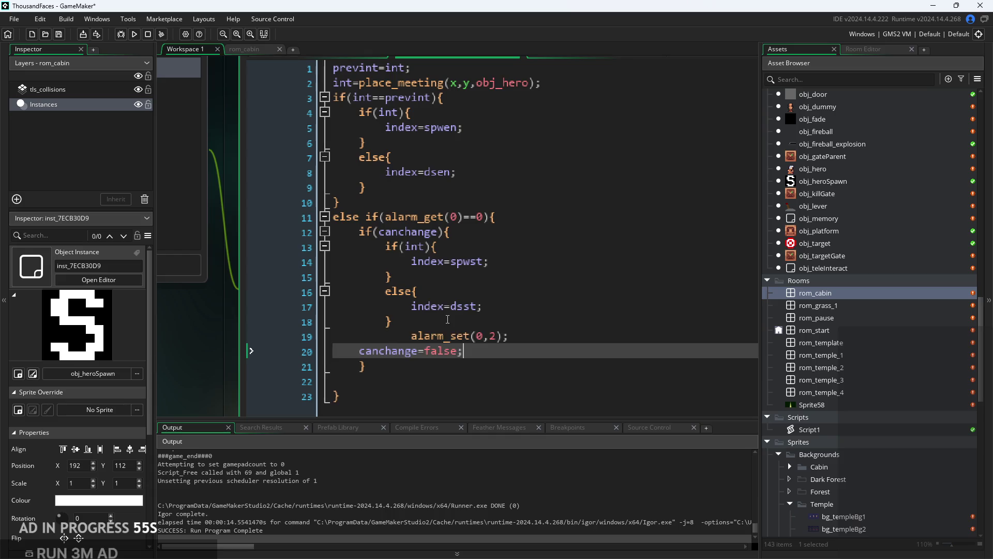
pyautogui.hotkey('ctrl', 'y')
pyautogui.hotkey('ctrl', 'y')
pyautogui.hotkey('ctrl', 'z')
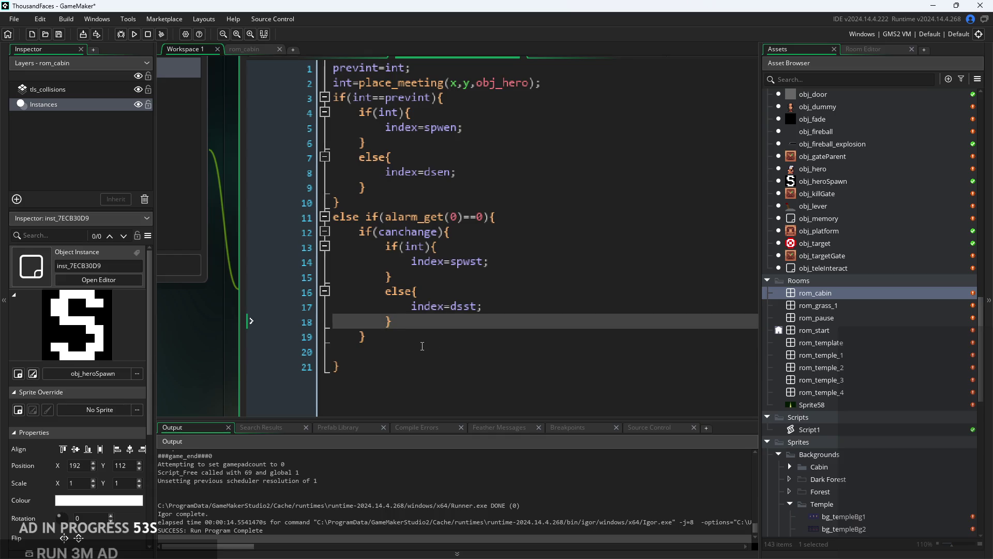
pyautogui.hotkey('ctrl', 'z')
pyautogui.click(493, 349)
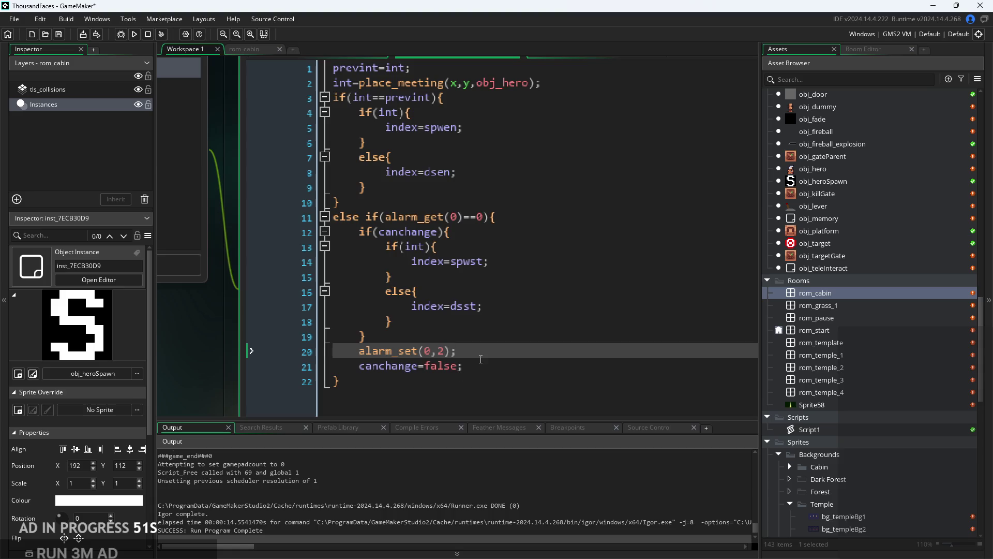
# Select the alarm_set(0,2) and canchange=false lines to inspect them
pyautogui.press('Up')
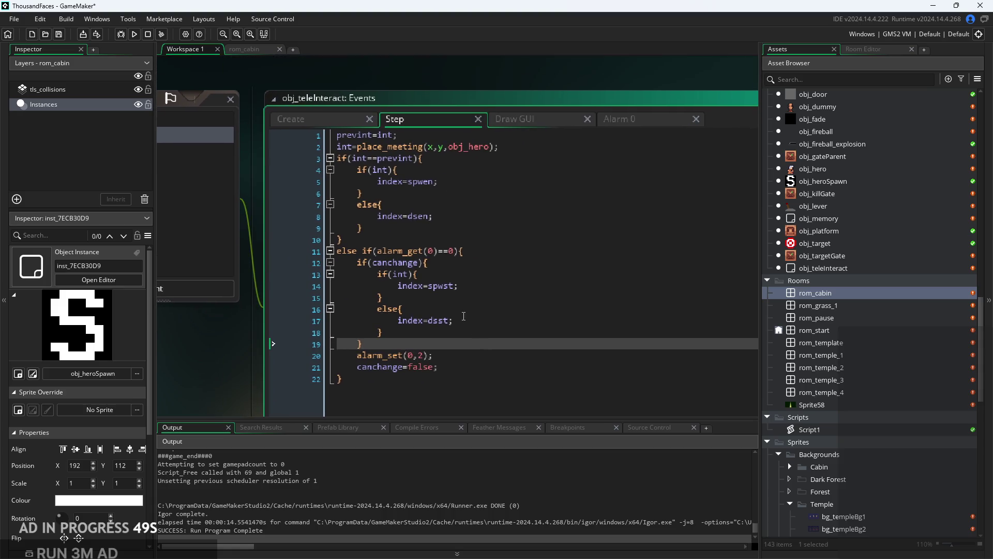
pyautogui.press('Up')
pyautogui.scroll(1, 455, 306)
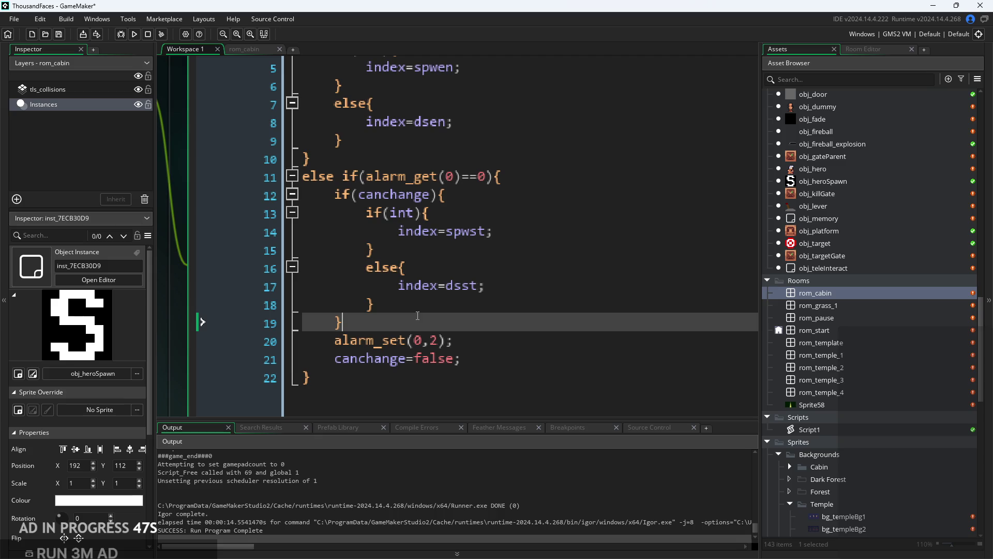
pyautogui.scroll(-1, 444, 345)
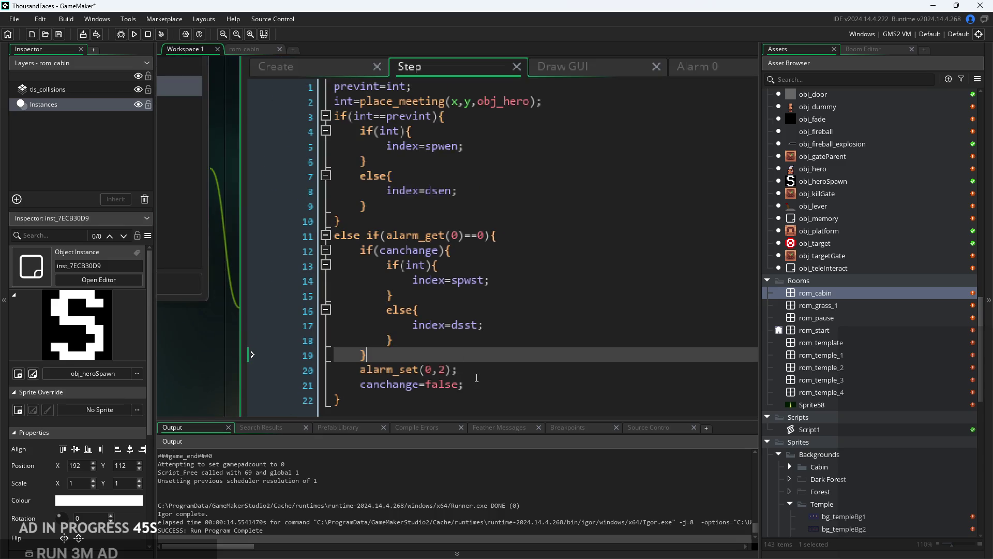
pyautogui.moveTo(457, 370); pyautogui.dragTo(343, 370)
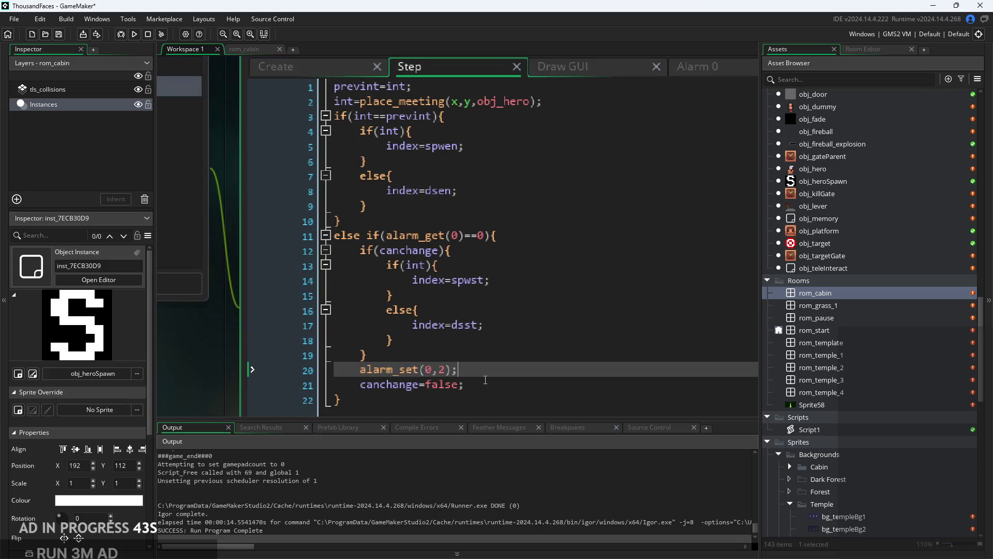
pyautogui.moveTo(465, 384); pyautogui.dragTo(336, 386)
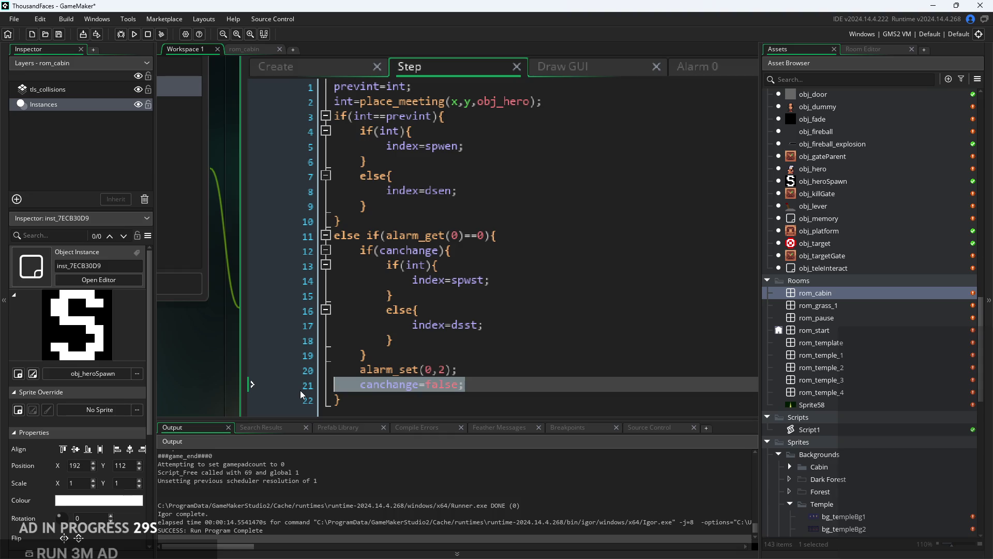
# Add canchange=true; as the first line under if(int==prevint)
pyautogui.click(490, 146)
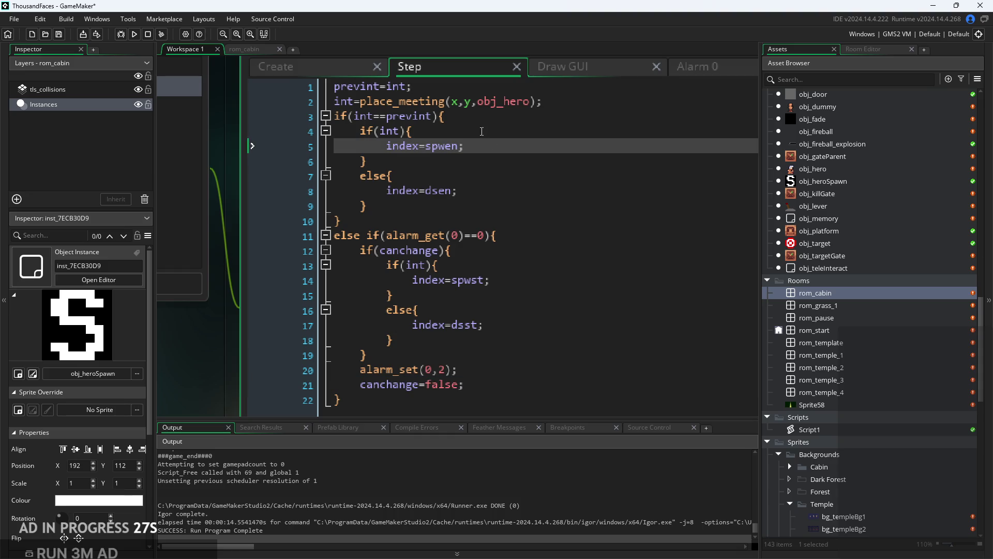
pyautogui.click(481, 132)
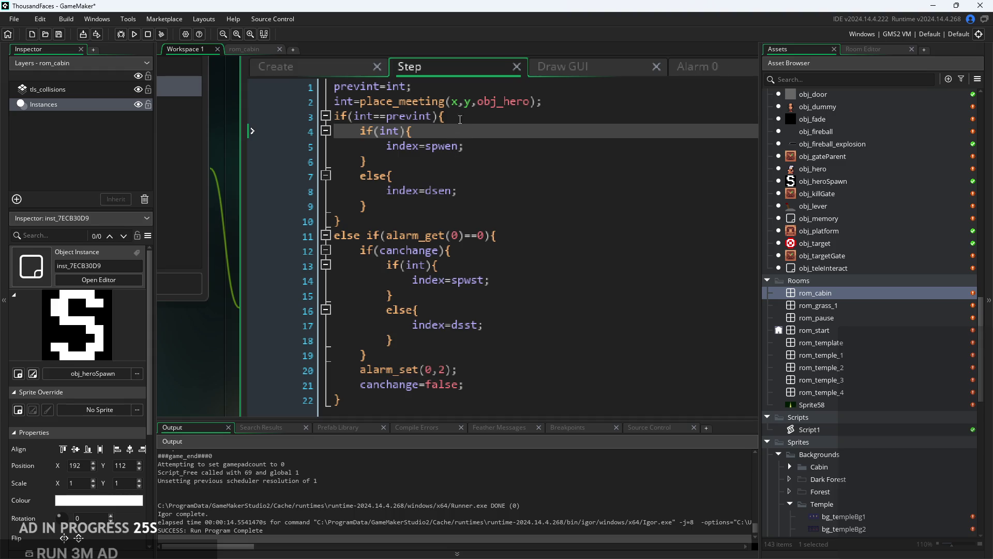
pyautogui.press('Up')
pyautogui.press('Down')
pyautogui.click(481, 117)
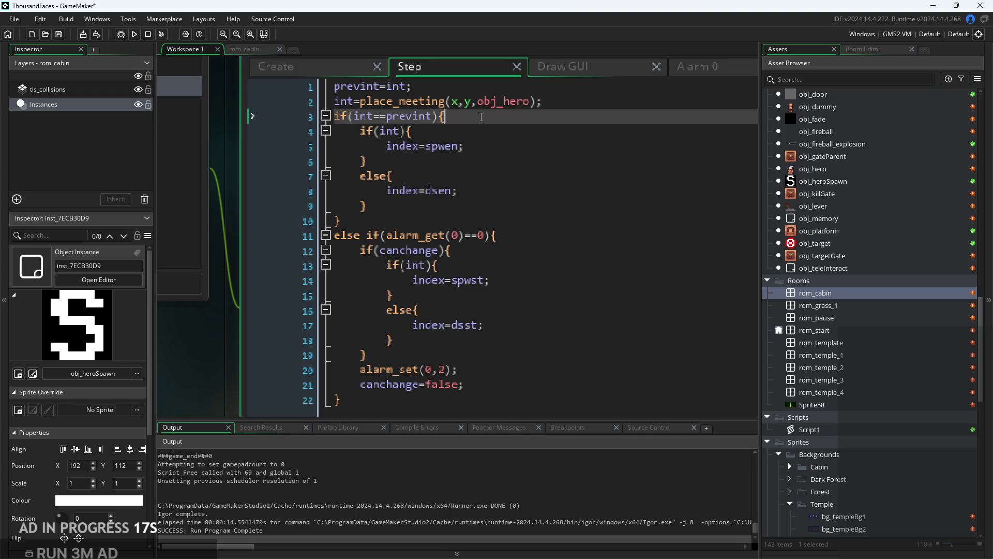
pyautogui.press('Return')
pyautogui.write('can')
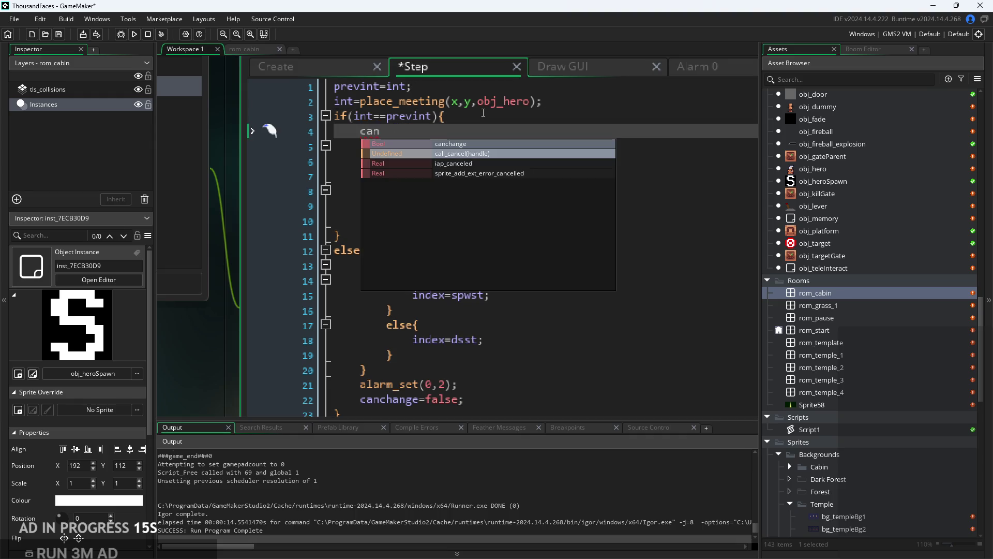
pyautogui.write('change=true;')
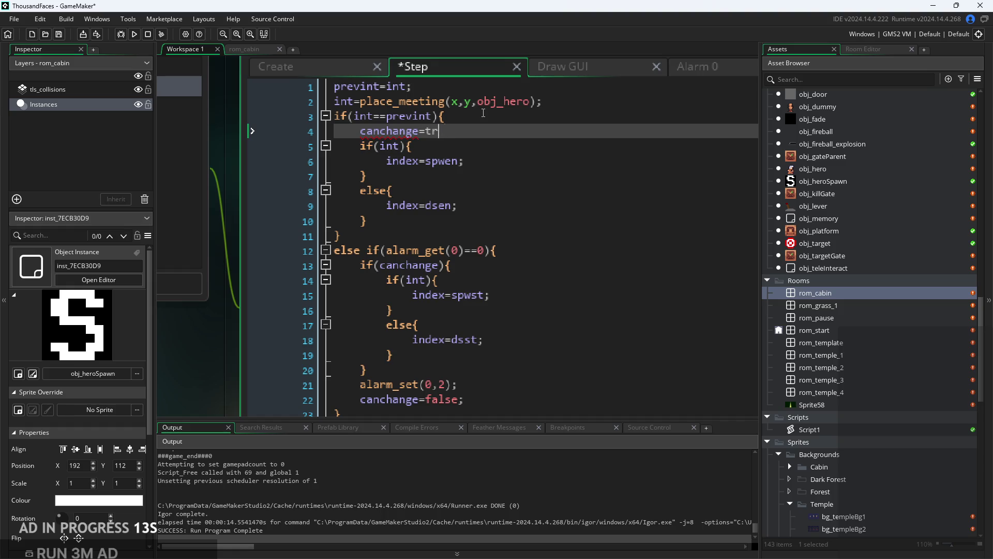